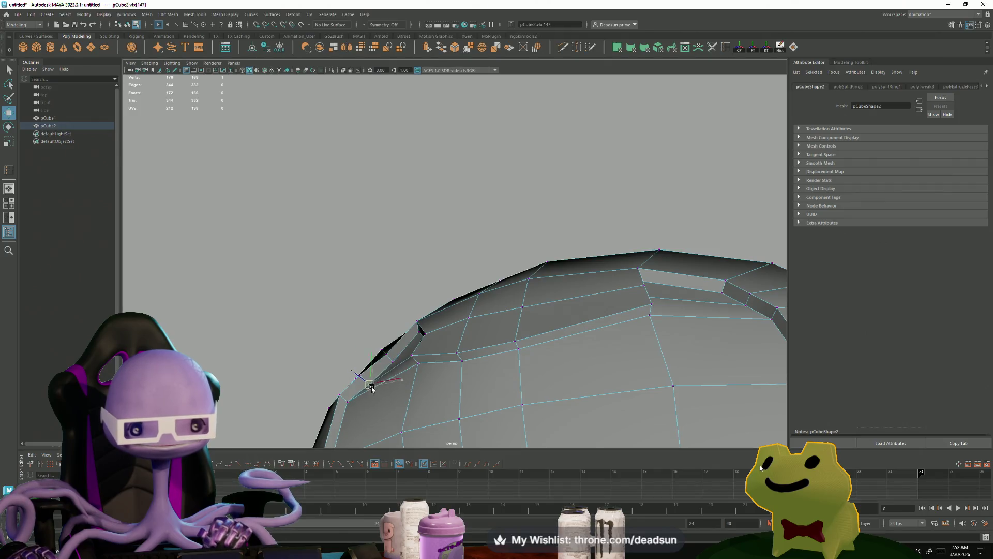
Select the two faces beside the groove's hole and adjust them with Rotate and Scale.
click(392, 361)
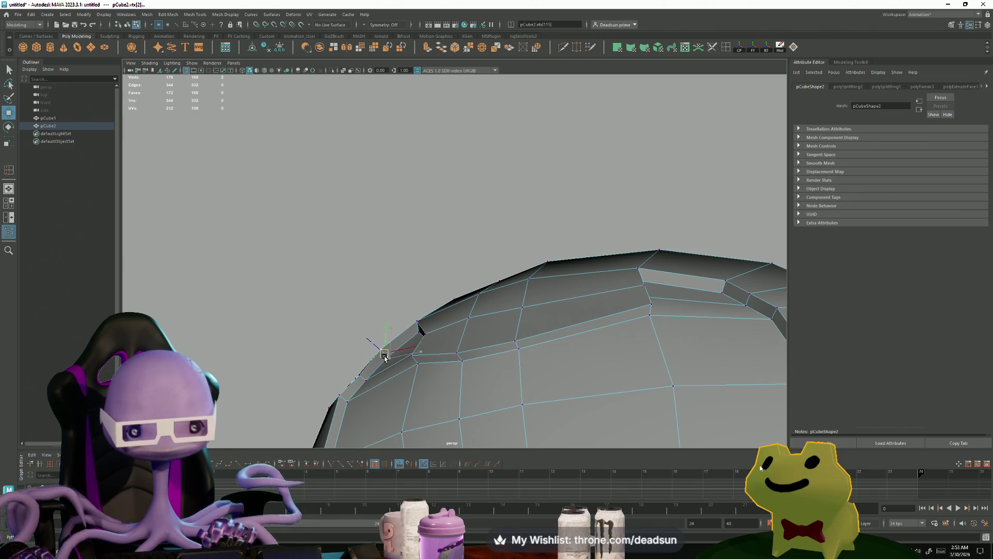
scroll(362, 368, down, 5)
mouse_move(317, 377)
alt+mouse_down()
mouse_move(473, 337)
mouse_move(418, 449)
mouse_move(490, 425)
mouse_move(468, 414)
mouse_move(432, 359)
alt+mouse_up()
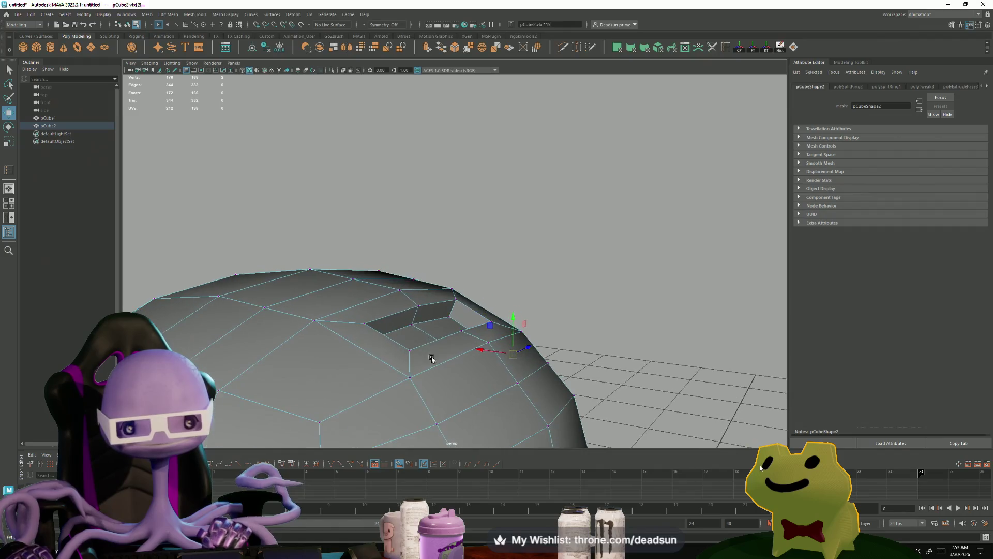
right_drag(432, 359, 404, 328)
click(388, 323)
shift+click(432, 314)
key(e)
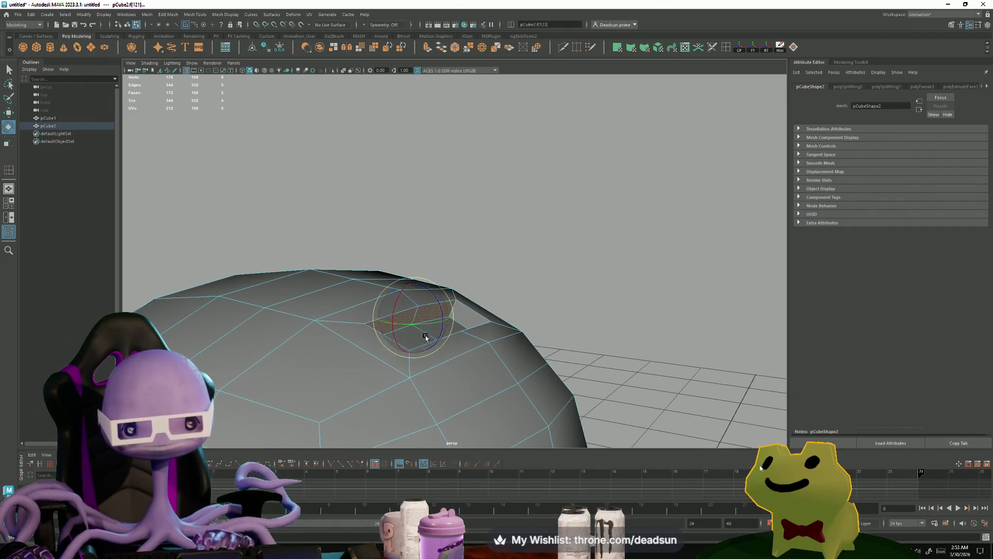
key(r)
From above, select a groove face and the face just below it.
mouse_move(407, 328)
alt+mouse_down()
mouse_move(430, 362)
mouse_move(514, 321)
mouse_move(452, 357)
mouse_move(465, 342)
mouse_move(430, 330)
mouse_move(380, 332)
alt+mouse_up()
click(518, 323)
shift+click(520, 337)
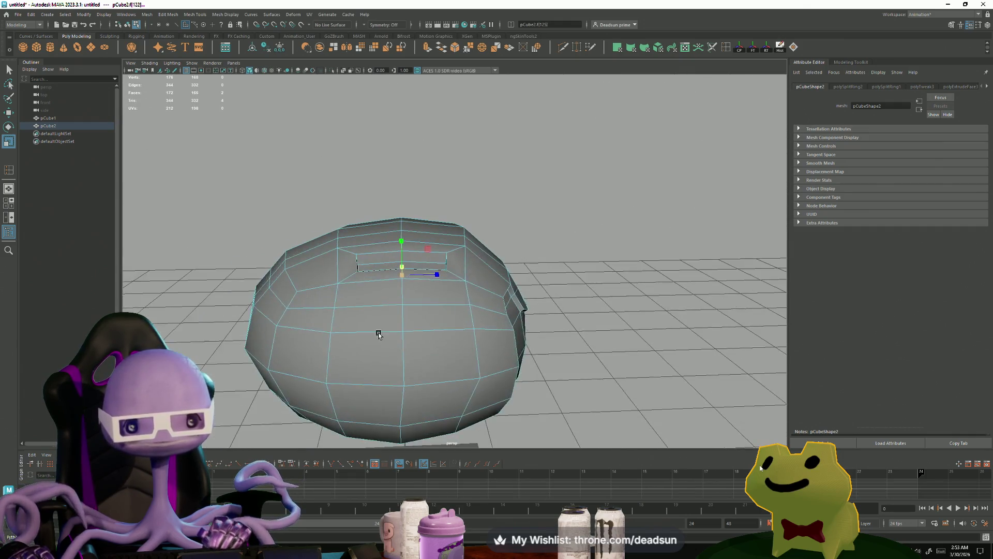
Reframe the view around the head and pick a vertex on the groove rim.
mouse_move(379, 333)
alt+right_down()
mouse_move(444, 267)
mouse_move(396, 224)
mouse_move(322, 260)
alt+right_up()
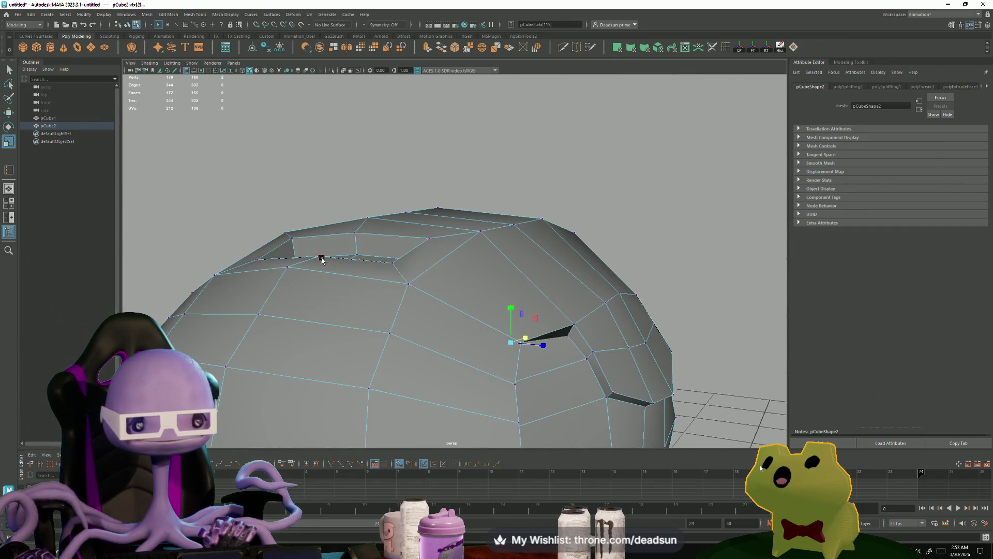
mouse_move(351, 265)
alt+mouse_down()
mouse_move(365, 241)
mouse_move(347, 206)
mouse_move(259, 310)
alt+mouse_up()
scroll(347, 206, down, 5)
alt+right_drag(259, 311, 316, 310)
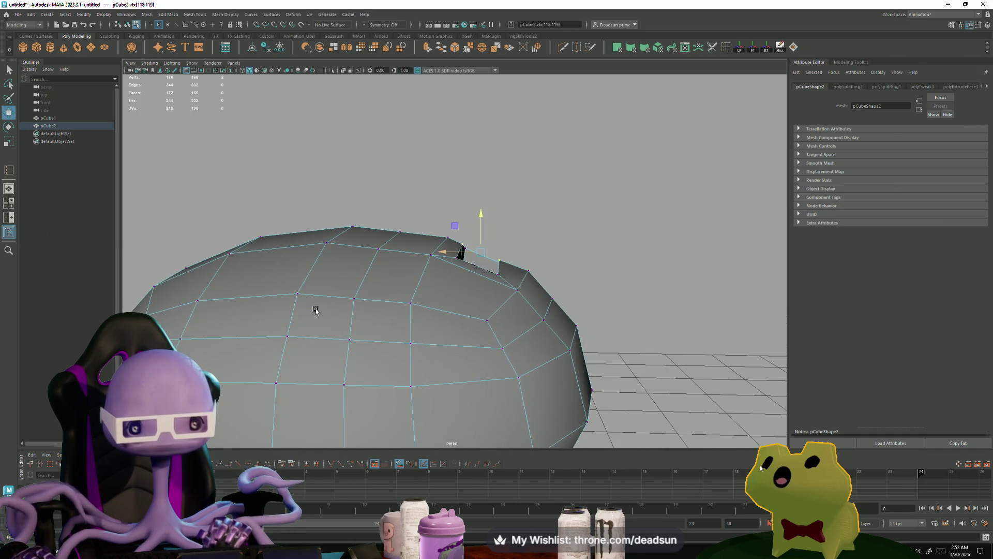
alt+drag(316, 311, 375, 299)
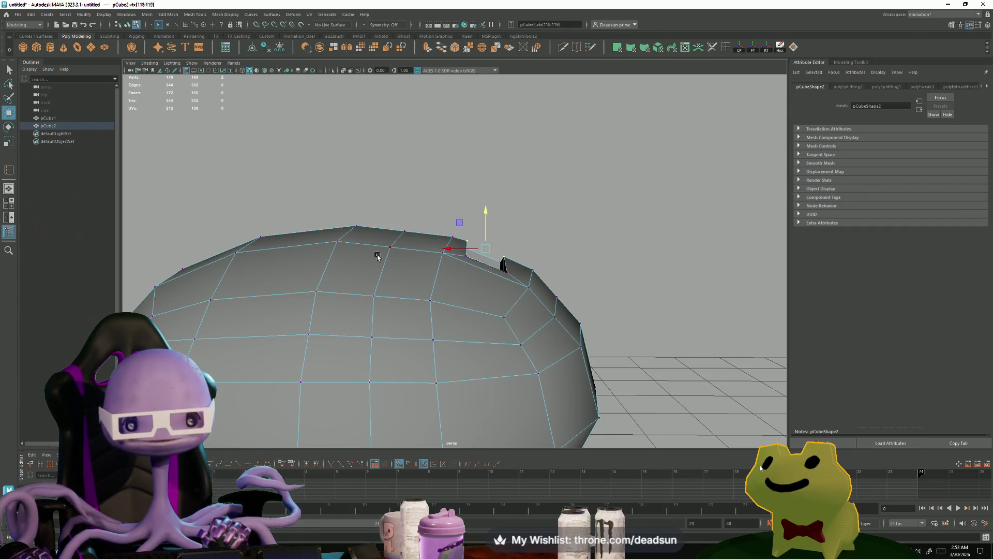
click(403, 231)
mouse_move(408, 319)
alt+mouse_down()
mouse_move(324, 332)
mouse_move(336, 326)
mouse_move(329, 322)
mouse_move(402, 375)
mouse_move(223, 350)
alt+mouse_up()
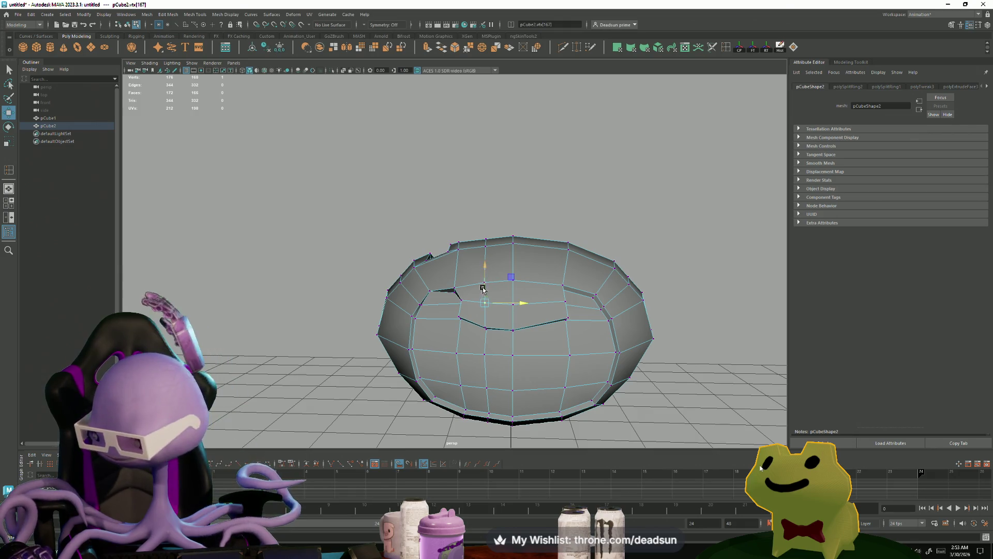
Select four vertices along the groove's top edge and nudge them into a curve.
drag(499, 272, 499, 265)
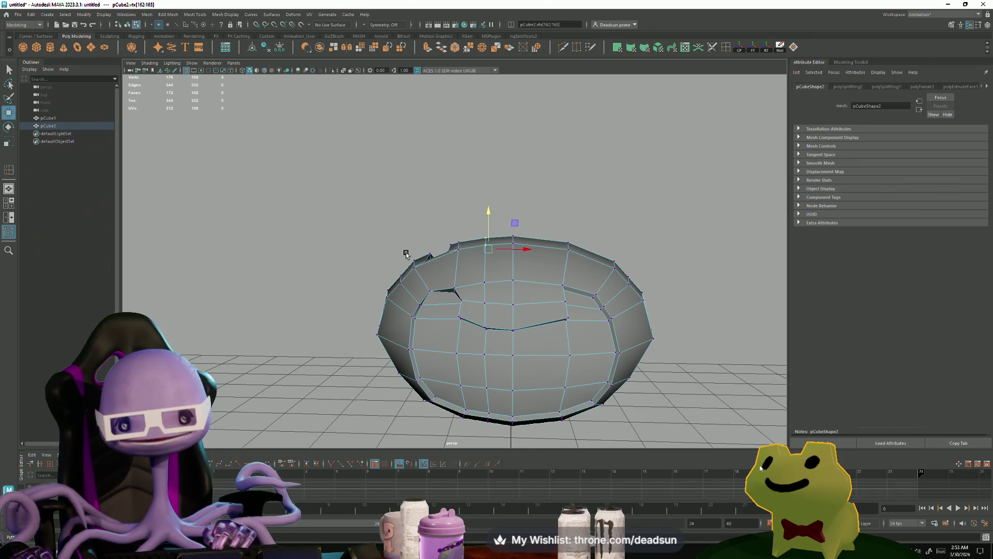
alt+drag(407, 254, 413, 252)
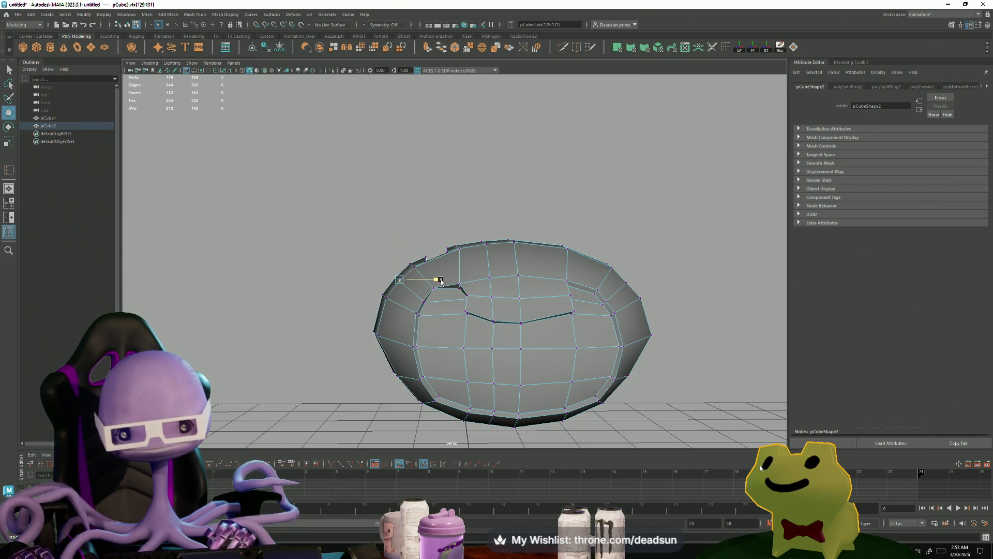
mouse_move(439, 281)
alt+mouse_down()
mouse_move(450, 318)
mouse_move(492, 293)
mouse_move(570, 309)
mouse_move(384, 334)
alt+mouse_up()
scroll(501, 341, up, 5)
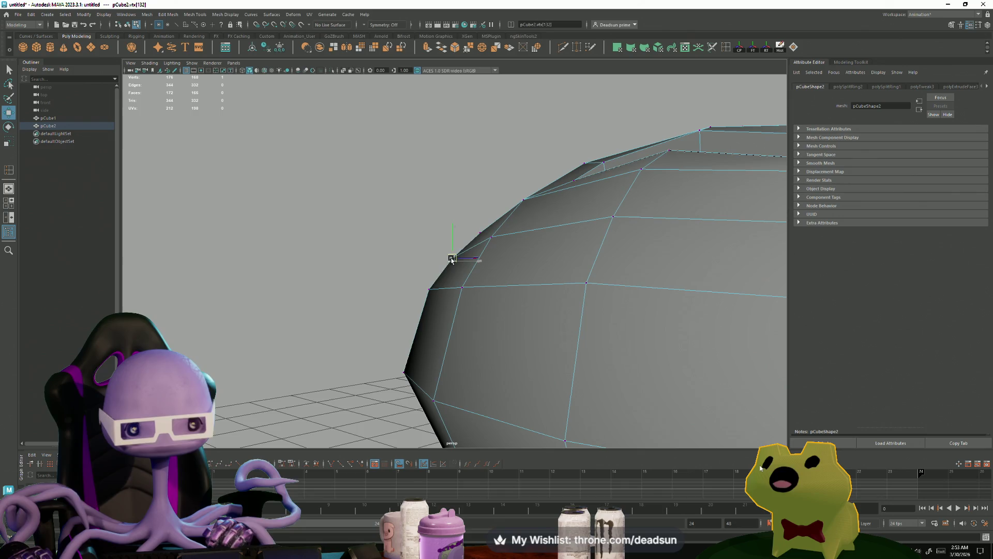
mouse_move(454, 261)
alt+mouse_down()
mouse_move(464, 282)
mouse_move(481, 280)
alt+mouse_up()
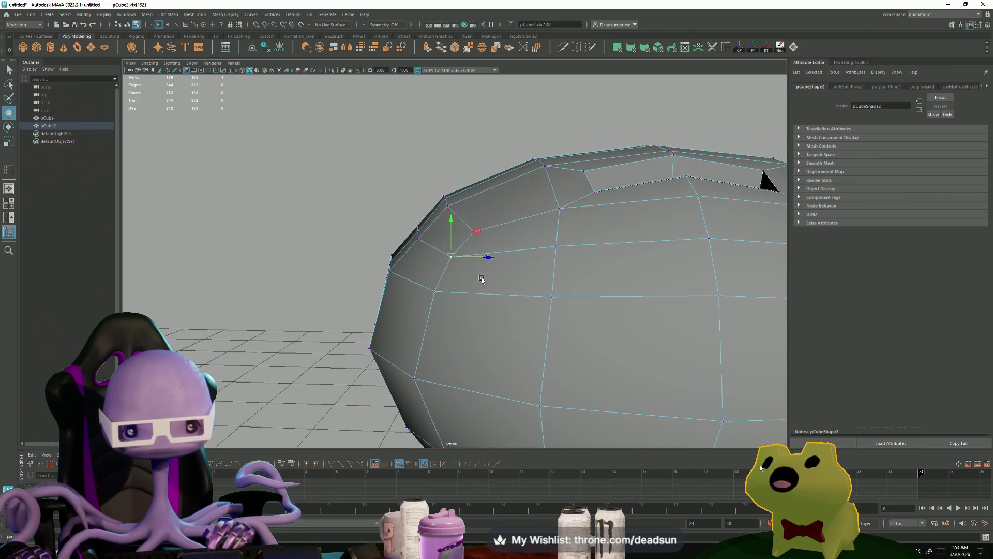
Box-select vertices along the head's edge, then narrow the selection to two.
click(419, 239)
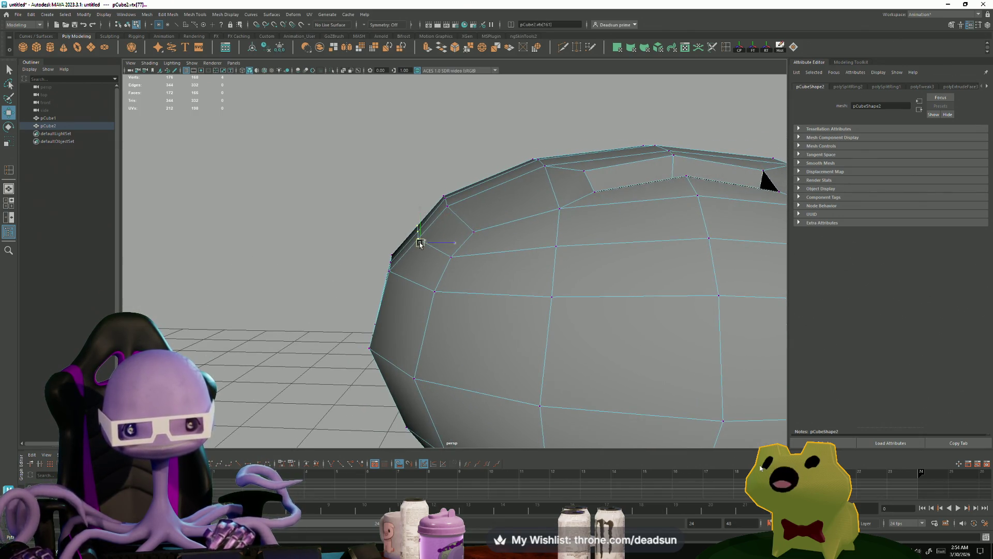
drag(401, 211, 434, 243)
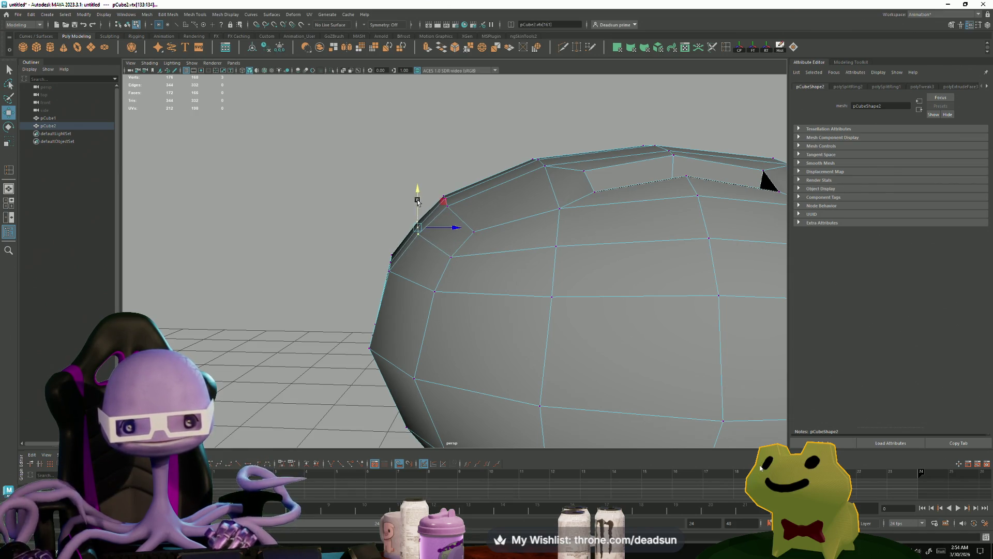
scroll(418, 201, down, 5)
mouse_move(450, 300)
alt+mouse_down()
mouse_move(414, 302)
mouse_move(468, 382)
mouse_move(413, 335)
mouse_move(371, 341)
alt+mouse_up()
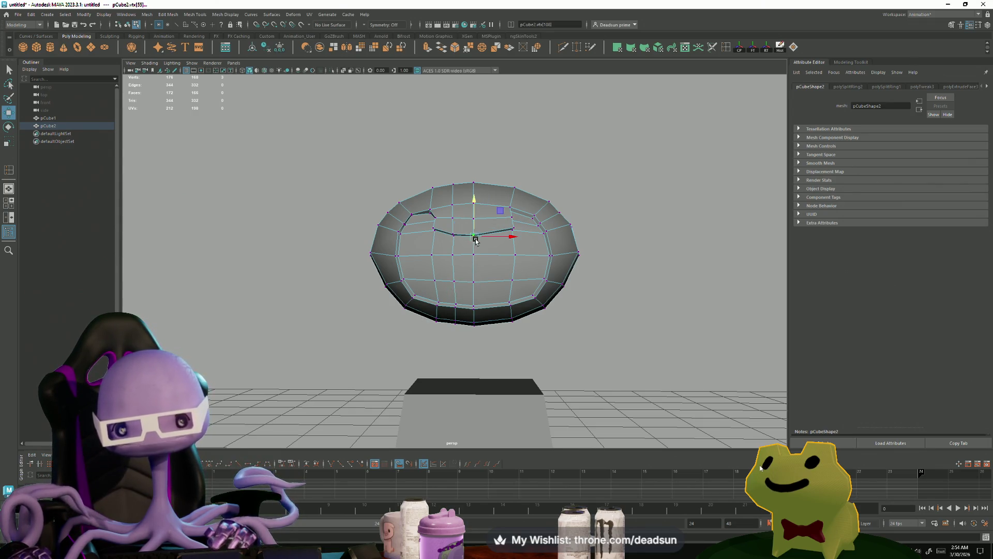
alt+drag(475, 240, 465, 232)
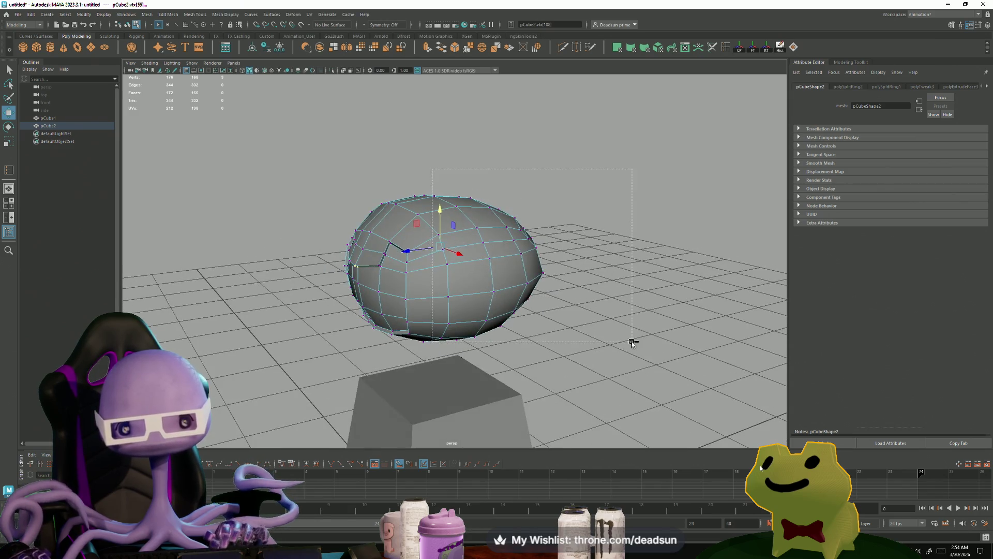
ctrl+drag(632, 342, 633, 342)
alt+drag(632, 342, 481, 333)
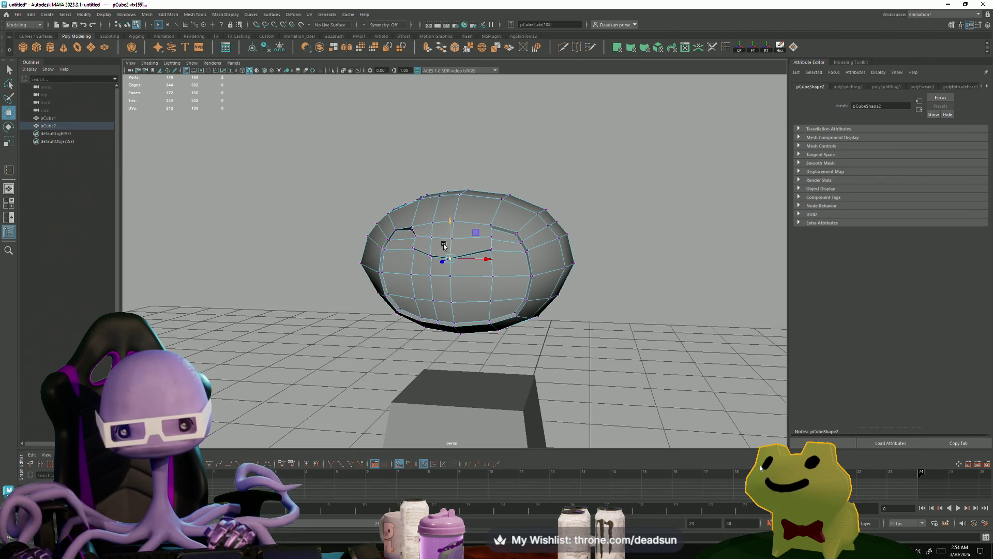
Switch to face mode and marquee-select all faces of the head's right half.
mouse_move(444, 245)
alt+right_down()
mouse_move(328, 313)
mouse_move(472, 281)
alt+right_up()
mouse_move(472, 282)
alt+mouse_down()
mouse_move(525, 337)
mouse_move(441, 222)
alt+mouse_up()
alt+right_drag(457, 235, 306, 210)
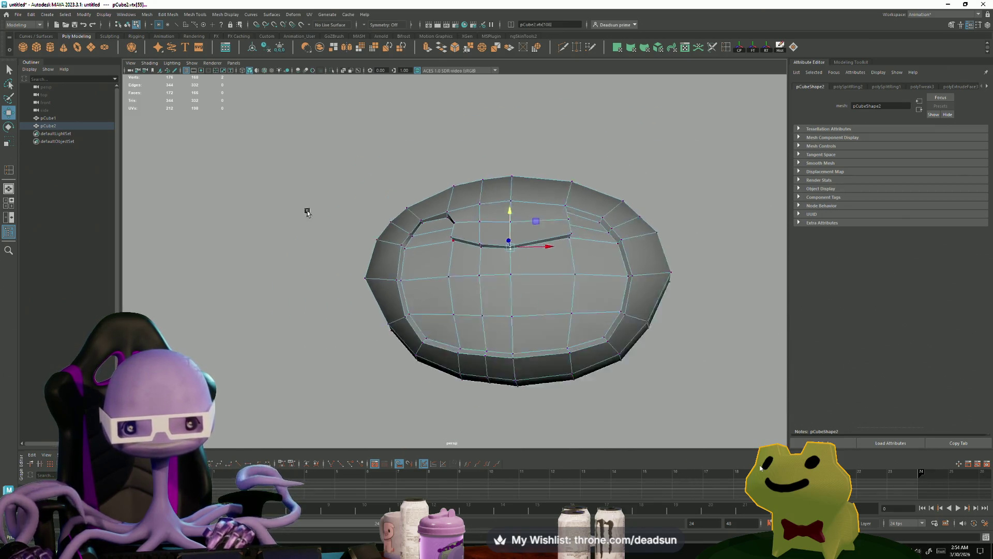
mouse_move(305, 211)
alt+mouse_down()
mouse_move(543, 287)
mouse_move(447, 276)
alt+mouse_up()
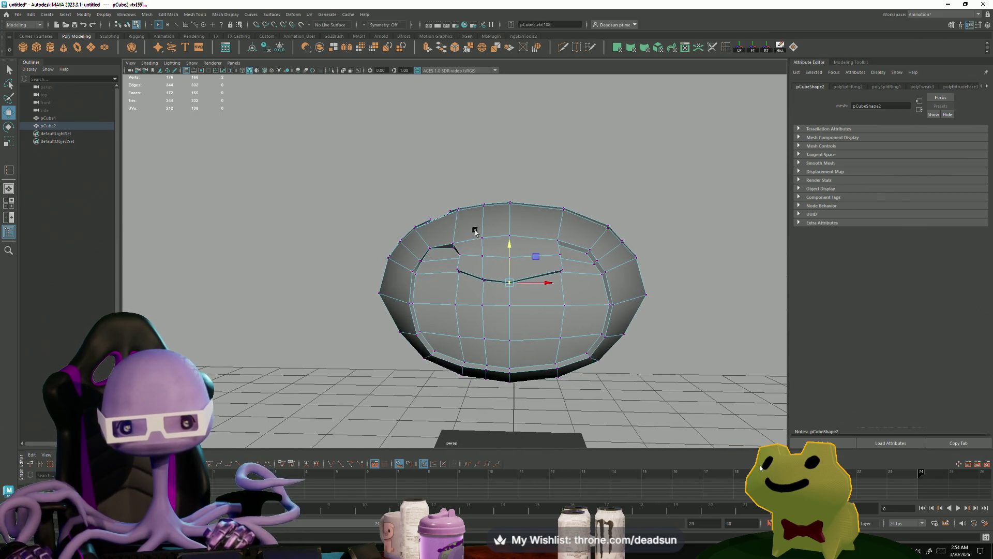
right_drag(481, 219, 477, 234)
drag(523, 179, 719, 454)
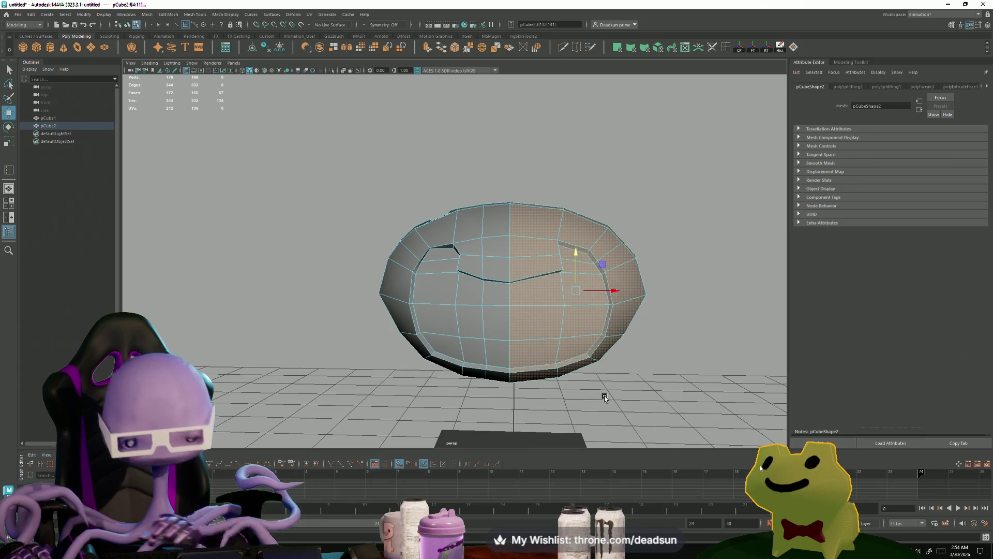
Delete the head's right half and give the new cylinder 7 axis subdivisions.
key(Delete)
mouse_move(570, 343)
alt+mouse_down()
mouse_move(479, 337)
mouse_move(610, 334)
mouse_move(559, 326)
mouse_move(603, 343)
mouse_move(576, 340)
alt+mouse_up()
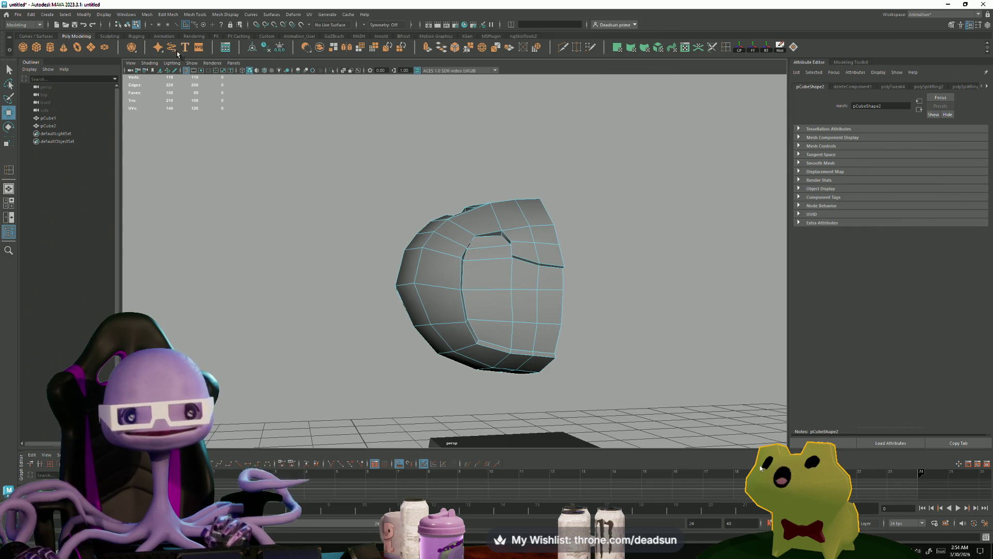
mouse_move(294, 212)
alt+mouse_down()
mouse_move(399, 337)
mouse_move(518, 394)
alt+mouse_up()
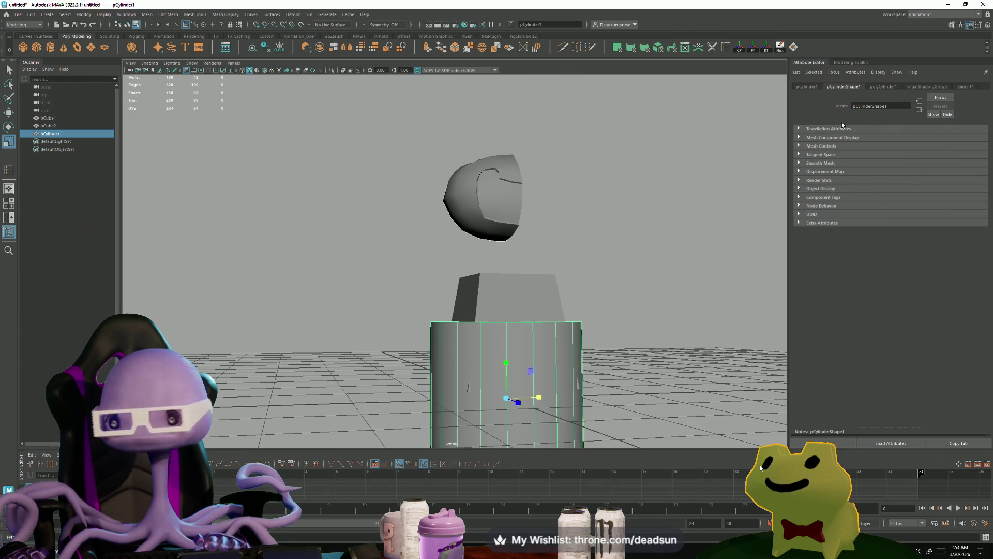
click(888, 87)
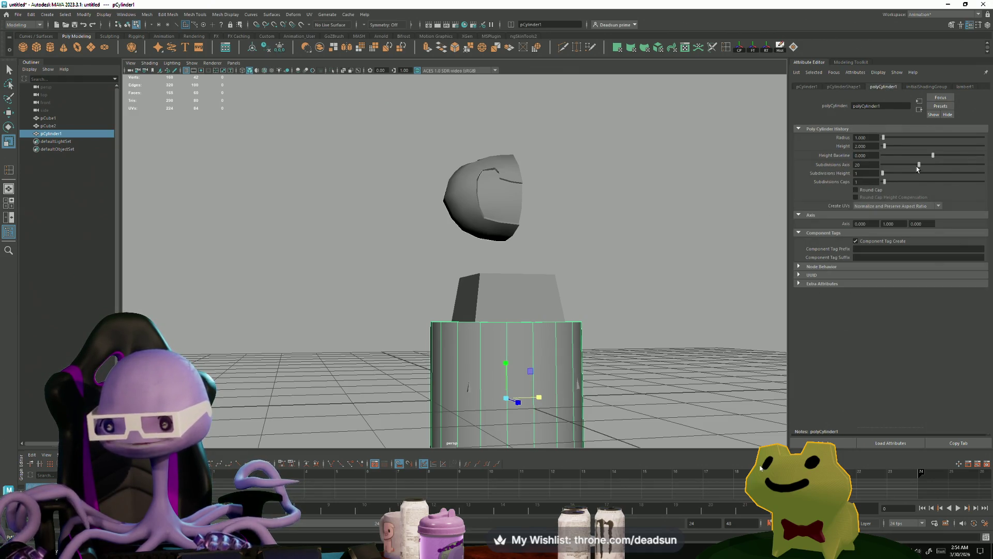
drag(917, 166, 895, 168)
Raise the cylinder, rotate it 90° onto its side and scale it down.
mouse_move(510, 368)
mouse_down()
mouse_move(508, 143)
mouse_move(533, 158)
mouse_up()
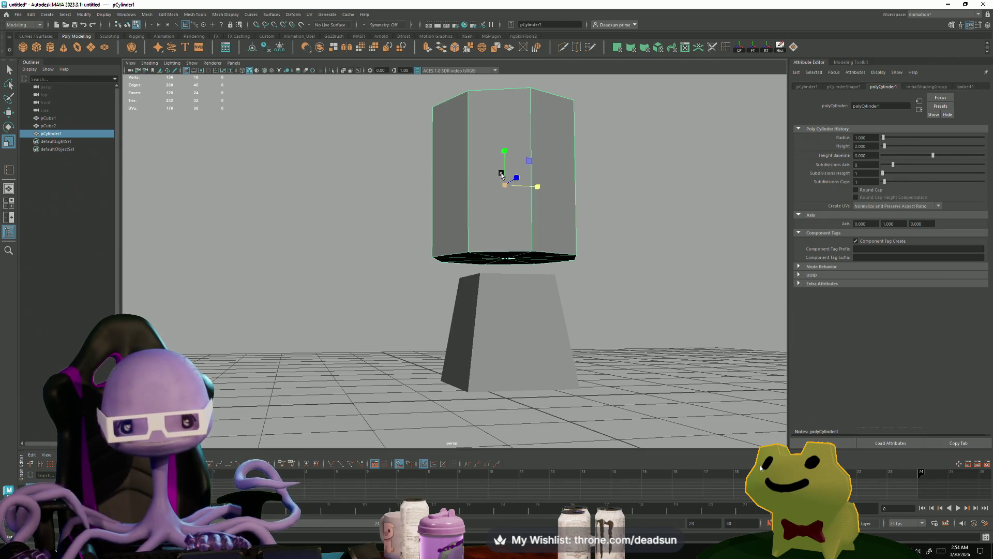
key(e)
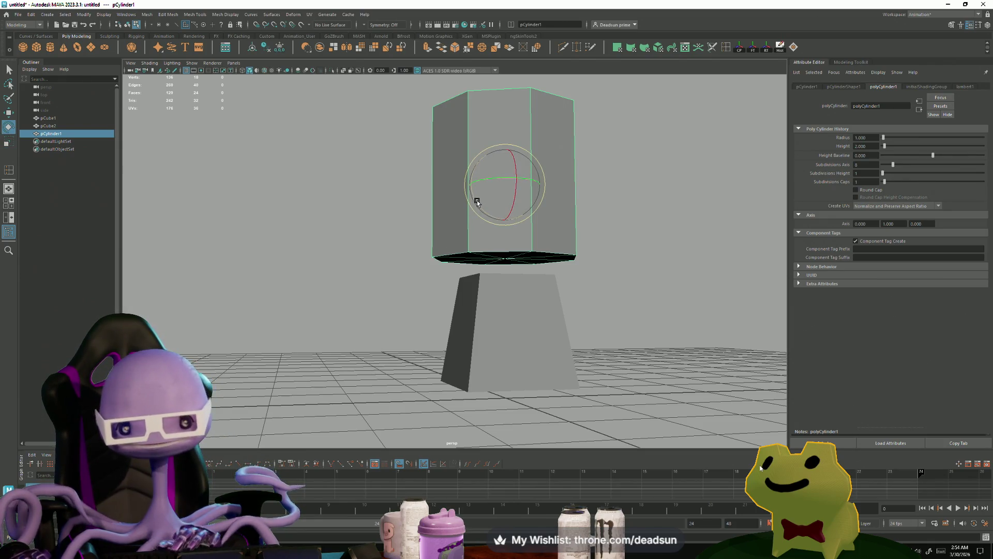
drag(482, 213, 509, 257)
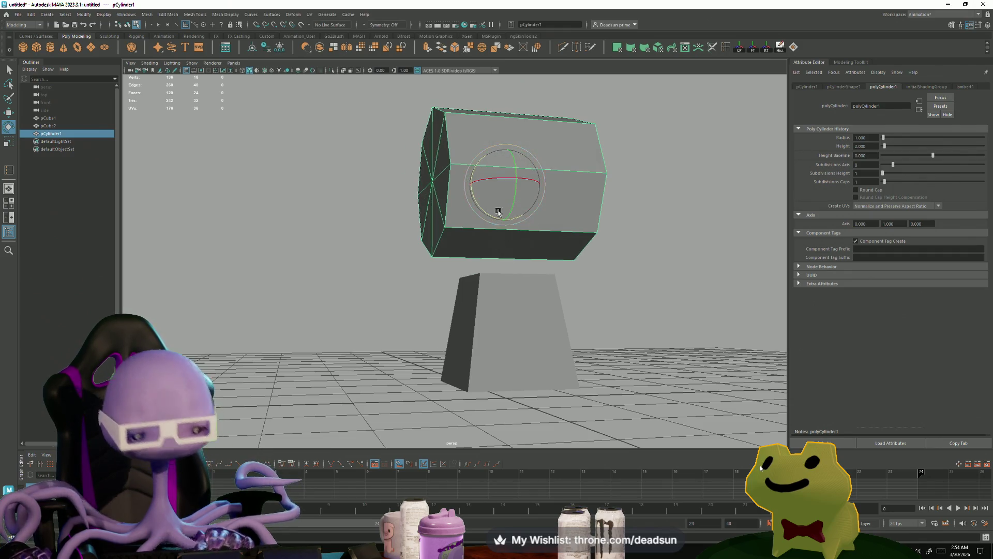
key(r)
drag(498, 212, 421, 207)
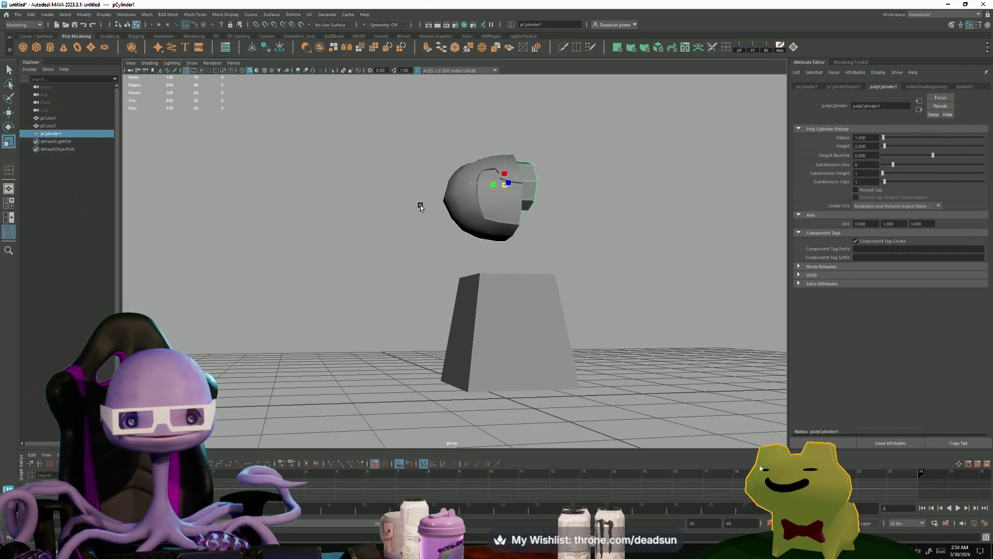
Slide the cylinder out beside the head and delete its end faces.
key(w)
mouse_move(542, 187)
mouse_down()
mouse_move(469, 188)
mouse_move(479, 155)
mouse_move(453, 320)
mouse_move(440, 313)
mouse_move(477, 296)
mouse_up()
key(r)
right_drag(512, 264, 510, 298)
mouse_move(525, 265)
mouse_down()
mouse_move(555, 310)
mouse_move(487, 300)
mouse_up()
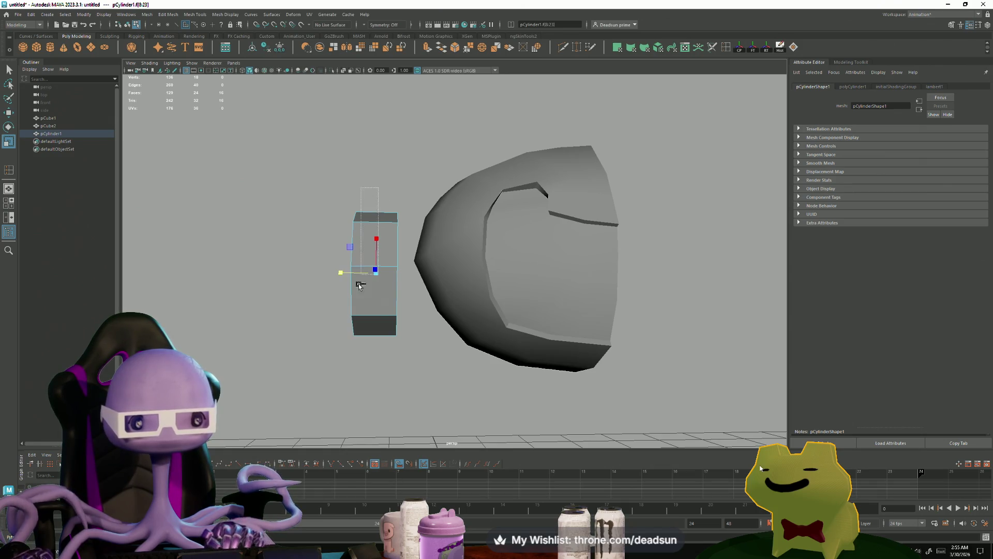
mouse_move(339, 377)
alt+mouse_down()
mouse_move(322, 382)
mouse_move(333, 378)
alt+mouse_up()
key(Delete)
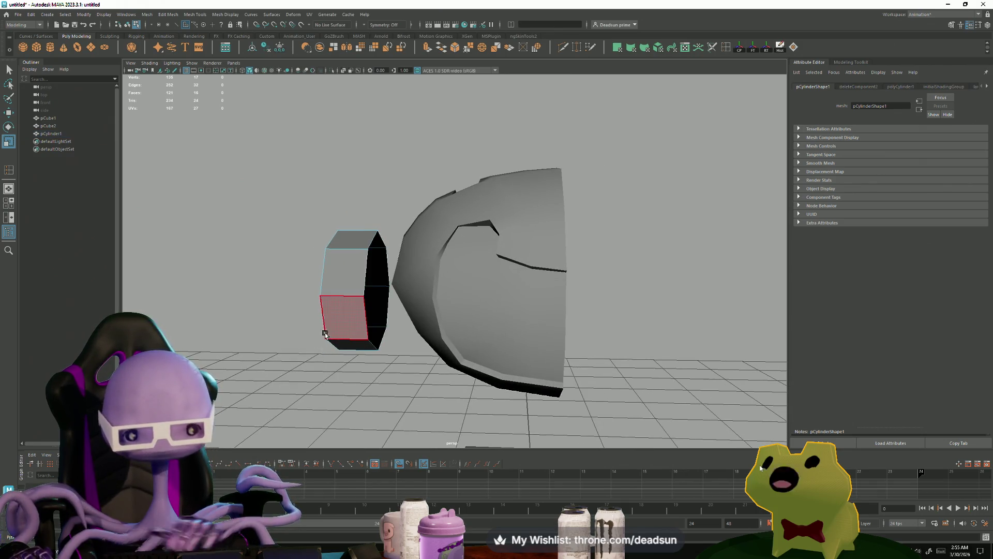
alt+drag(325, 334, 407, 337)
Push the cylinder into the head's opening, shrinking it and sliding it along its axis.
right_drag(493, 278, 489, 293)
right_drag(517, 259, 477, 311)
click(477, 310)
alt+drag(477, 310, 345, 312)
key(w)
mouse_move(420, 308)
mouse_down()
mouse_move(476, 302)
mouse_move(465, 267)
mouse_up()
key(r)
middle_drag(464, 265, 441, 267)
key(w)
middle_drag(510, 259, 503, 257)
key(r)
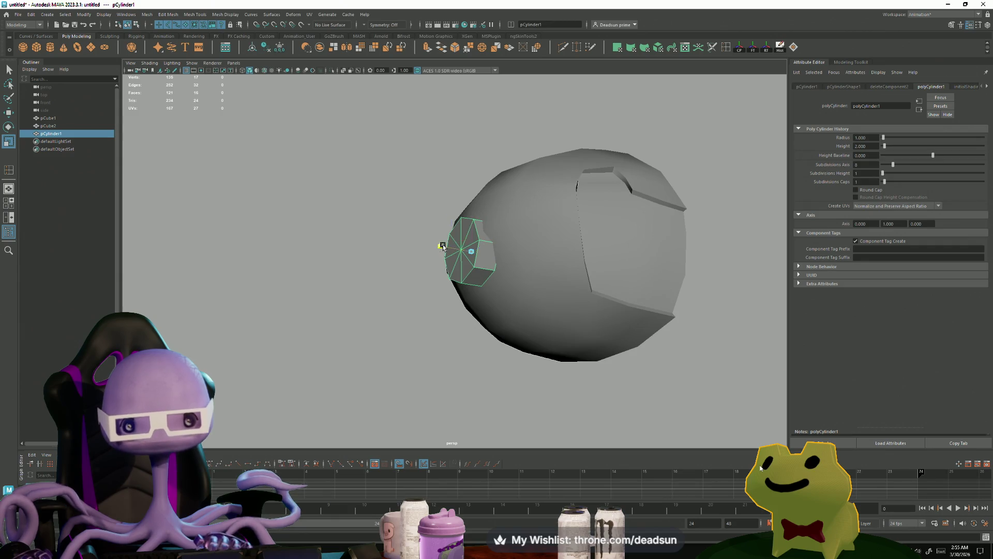
Select the cylinder's outer cap faces and scale them down to taper the end.
mouse_move(426, 240)
alt+mouse_down()
mouse_move(439, 326)
mouse_move(463, 334)
mouse_move(450, 324)
mouse_move(440, 349)
alt+mouse_up()
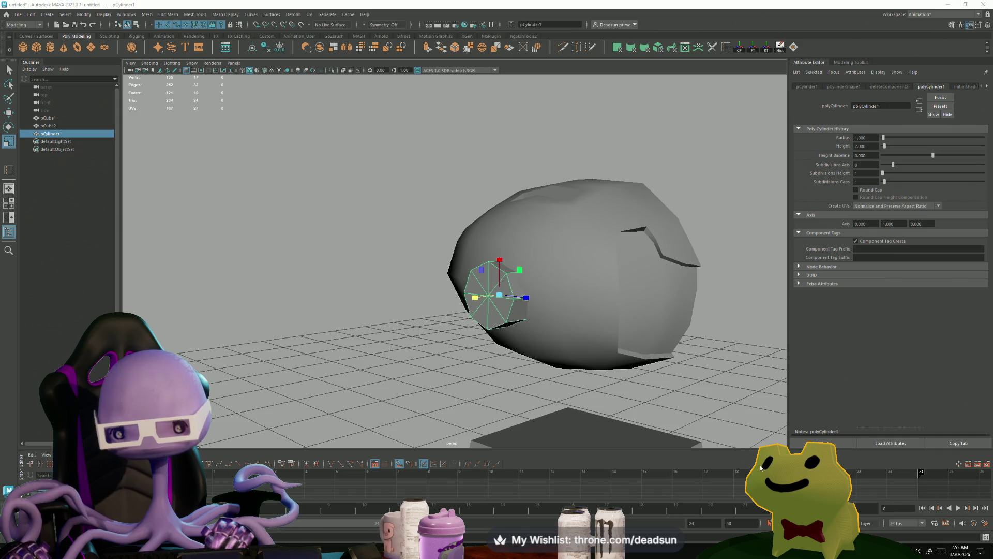
alt+right_drag(499, 312, 524, 365)
right_drag(444, 331, 444, 352)
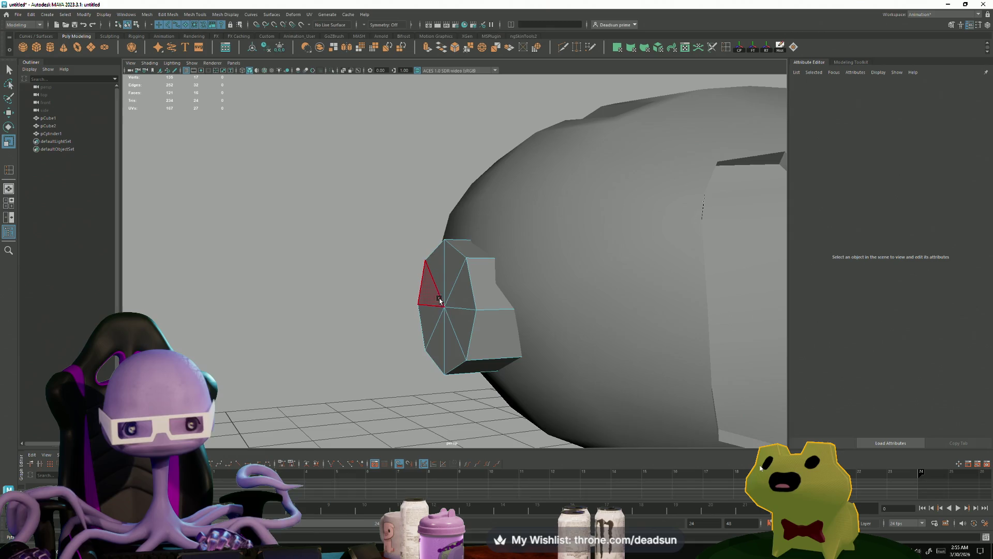
mouse_move(414, 236)
mouse_down()
mouse_move(445, 327)
mouse_move(390, 339)
mouse_move(419, 348)
mouse_move(355, 295)
mouse_move(496, 423)
mouse_move(456, 331)
mouse_up()
mouse_move(441, 294)
mouse_down()
mouse_move(428, 299)
mouse_move(473, 359)
mouse_move(492, 310)
mouse_up()
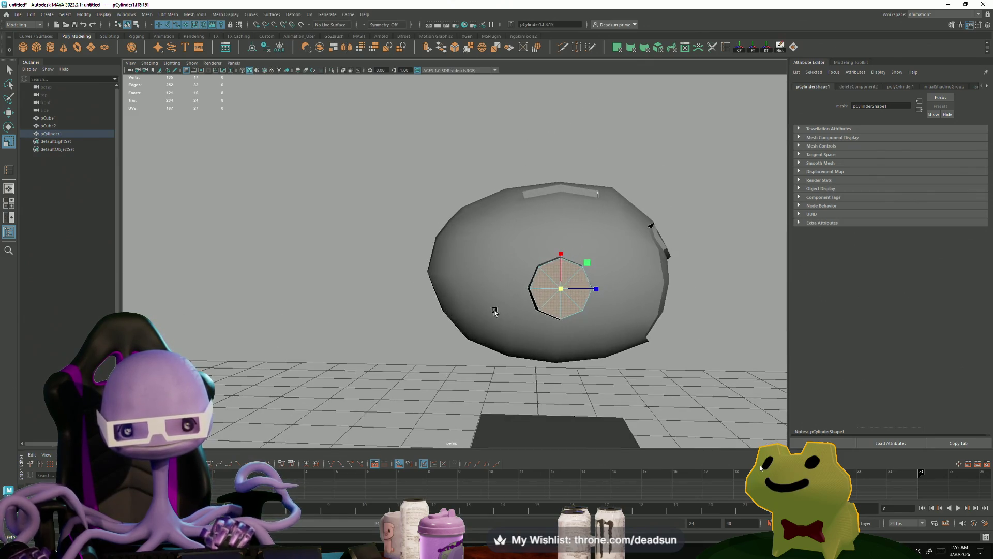
Select the cylinder nub with the Rotate tool active and view it from the side.
click(518, 346)
mouse_move(517, 346)
alt+mouse_down()
mouse_move(447, 337)
mouse_move(490, 335)
mouse_move(472, 330)
mouse_move(468, 296)
mouse_move(412, 338)
mouse_move(470, 344)
mouse_move(440, 348)
mouse_move(450, 337)
mouse_move(443, 344)
mouse_move(463, 353)
mouse_move(461, 344)
mouse_move(399, 332)
mouse_move(424, 337)
alt+mouse_up()
click(426, 267)
key(e)
alt+drag(426, 267, 420, 304)
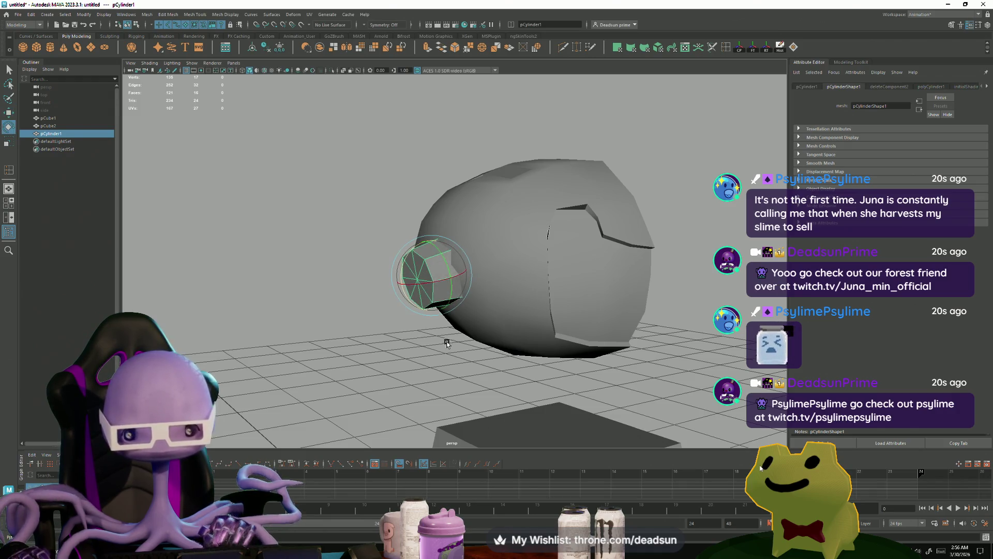
alt+drag(447, 343, 446, 342)
Alternate the selection between the head mesh and the cylinder nub, ending on the cylinder.
click(401, 371)
mouse_move(400, 371)
alt+mouse_down()
mouse_move(423, 370)
mouse_move(455, 330)
mouse_move(467, 353)
mouse_move(403, 384)
mouse_move(394, 318)
alt+mouse_up()
click(456, 330)
click(394, 318)
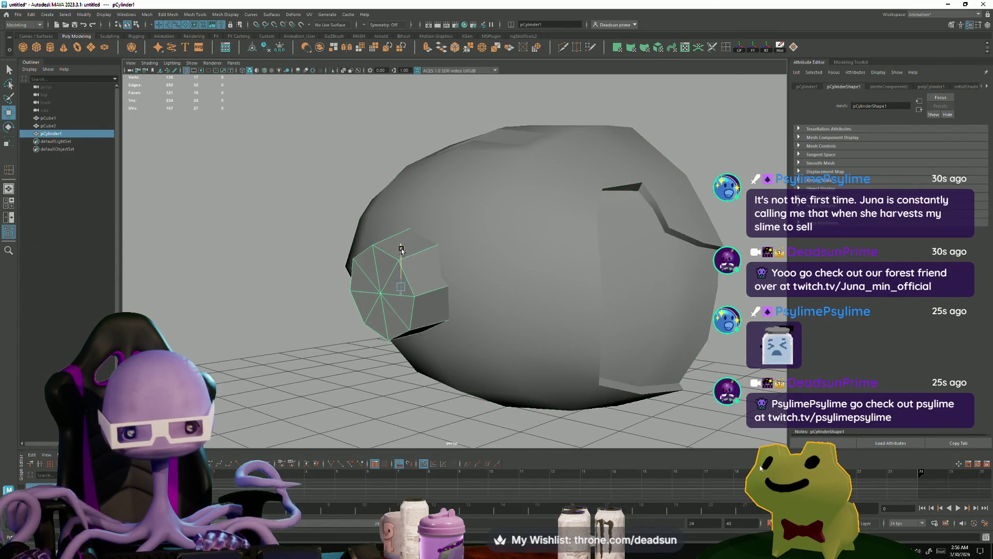
click(465, 320)
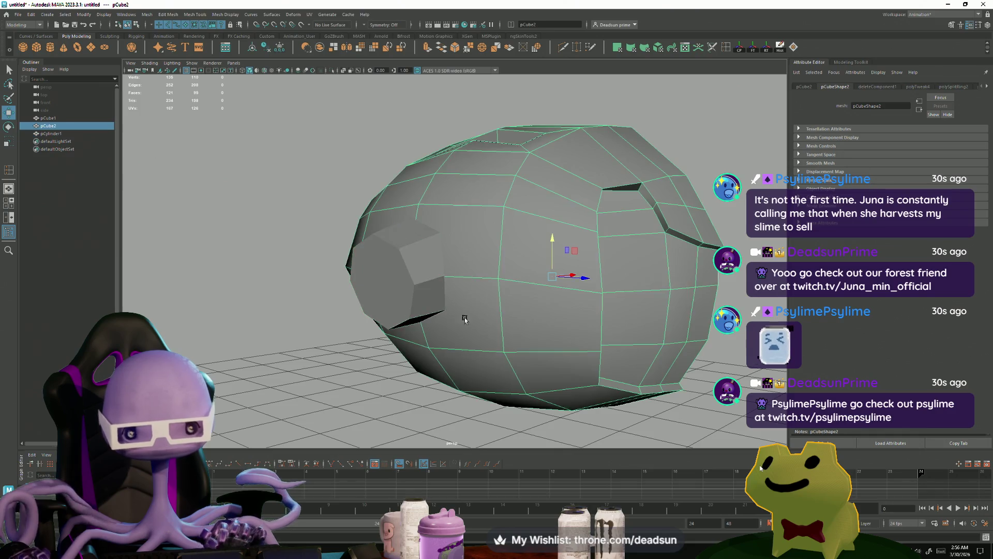
shift+click(391, 316)
mouse_move(391, 316)
alt+mouse_down()
mouse_move(553, 310)
mouse_move(430, 352)
mouse_move(518, 334)
mouse_move(521, 342)
mouse_move(505, 321)
alt+mouse_up()
ctrl+shift+click(424, 353)
click(518, 334)
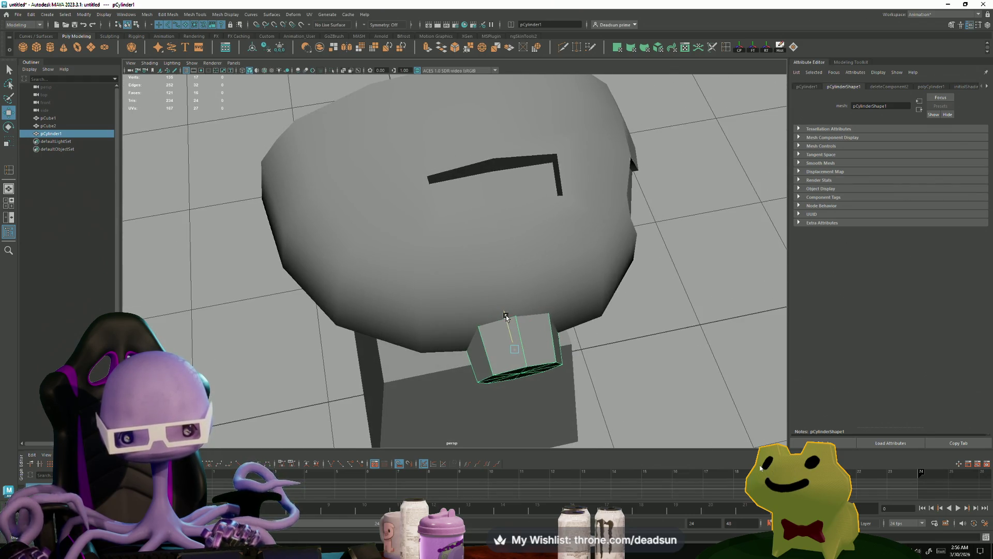
Clear the selection, then reselect only the cylinder nub and orbit around head and cylinder.
alt+drag(466, 371, 508, 328)
click(590, 393)
mouse_move(590, 392)
alt+mouse_down()
mouse_move(458, 377)
mouse_move(314, 342)
mouse_move(331, 374)
mouse_move(341, 369)
alt+mouse_up()
click(417, 258)
scroll(424, 316, up, 3)
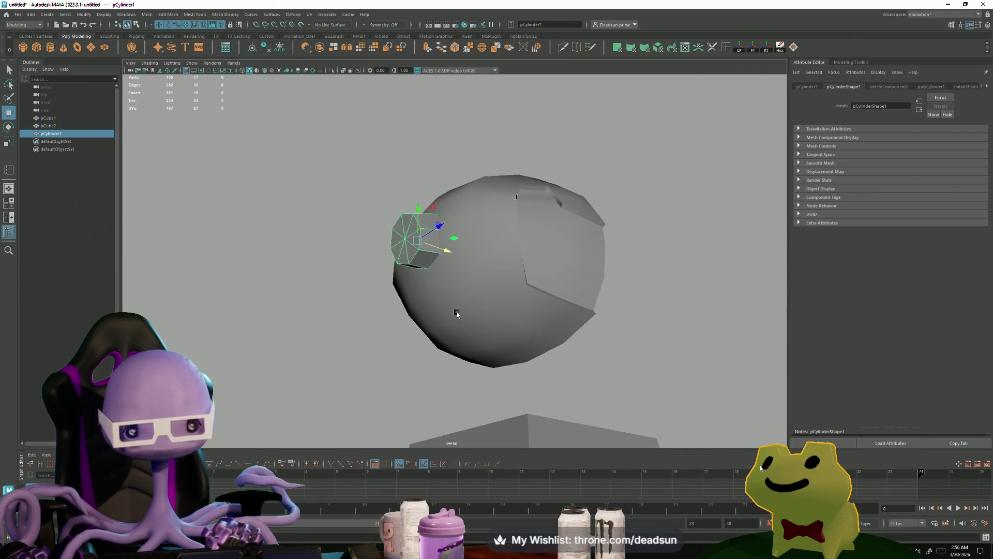
shift+click(443, 317)
click(421, 234)
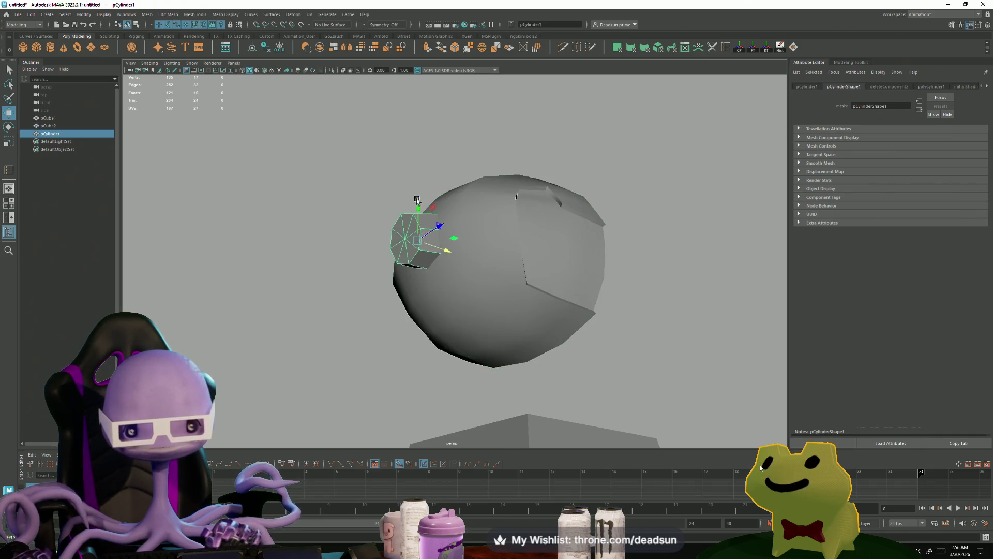
mouse_move(426, 231)
alt+mouse_down()
mouse_move(392, 249)
mouse_move(566, 310)
mouse_move(435, 249)
mouse_move(509, 257)
mouse_move(497, 310)
mouse_move(439, 327)
mouse_move(400, 356)
mouse_move(430, 289)
alt+mouse_up()
Extrude the ring of faces around the head's octagonal hole.
click(467, 267)
right_click(433, 249)
click(429, 270)
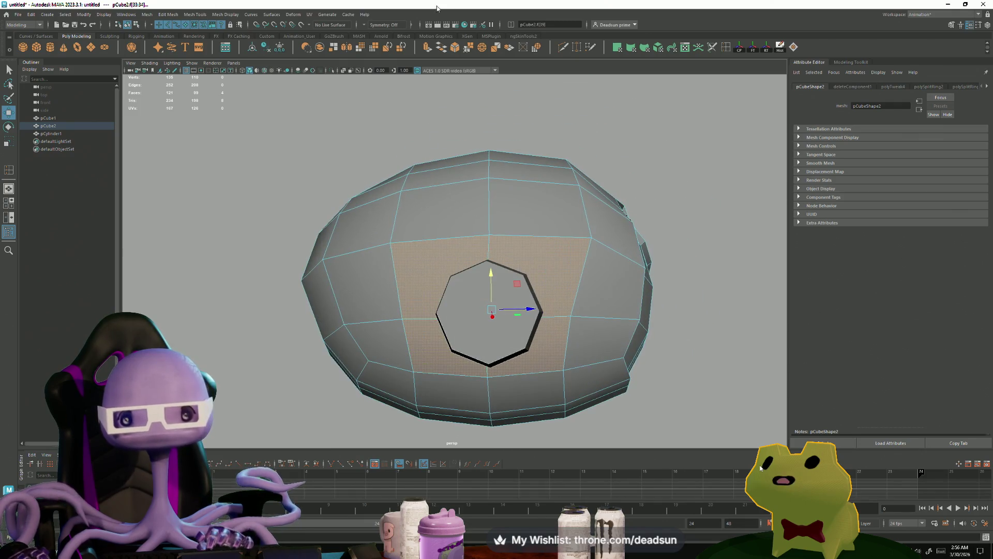
click(427, 47)
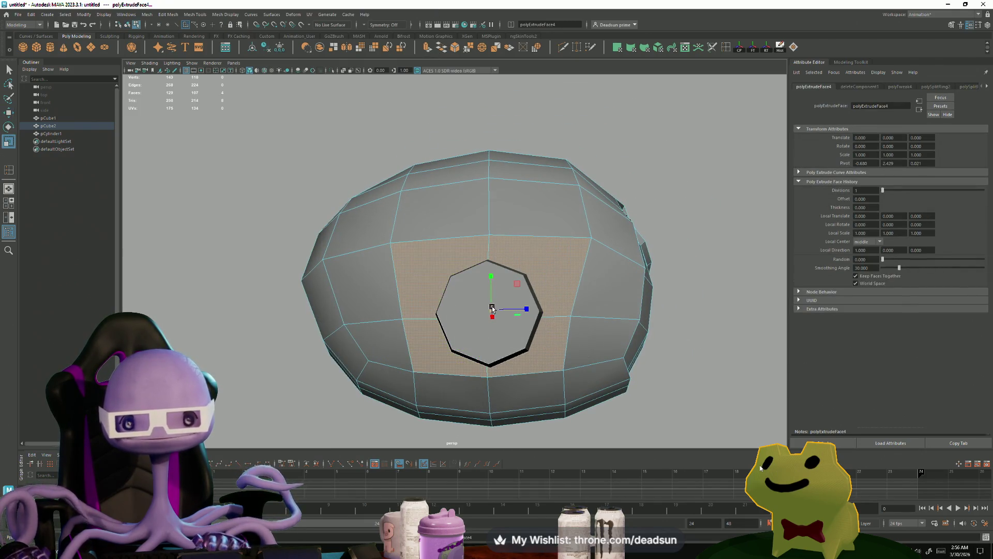
mouse_move(460, 318)
alt+mouse_down()
mouse_move(478, 336)
mouse_move(445, 339)
mouse_move(509, 335)
alt+mouse_up()
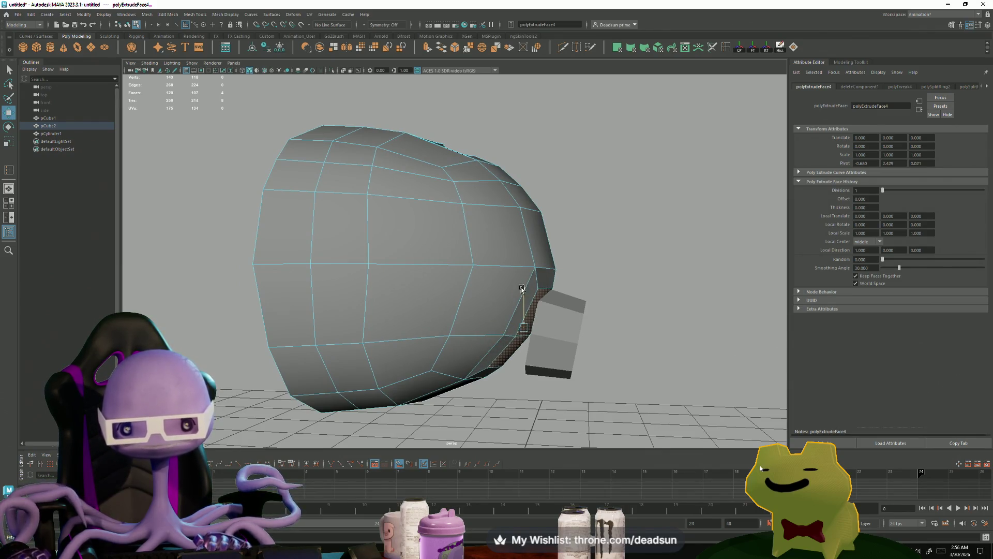
mouse_move(521, 288)
alt+mouse_down()
mouse_move(486, 328)
mouse_move(427, 322)
alt+mouse_up()
Select four vertices around the hole and scale and move them to reshape its rim.
click(421, 271)
shift+click(569, 272)
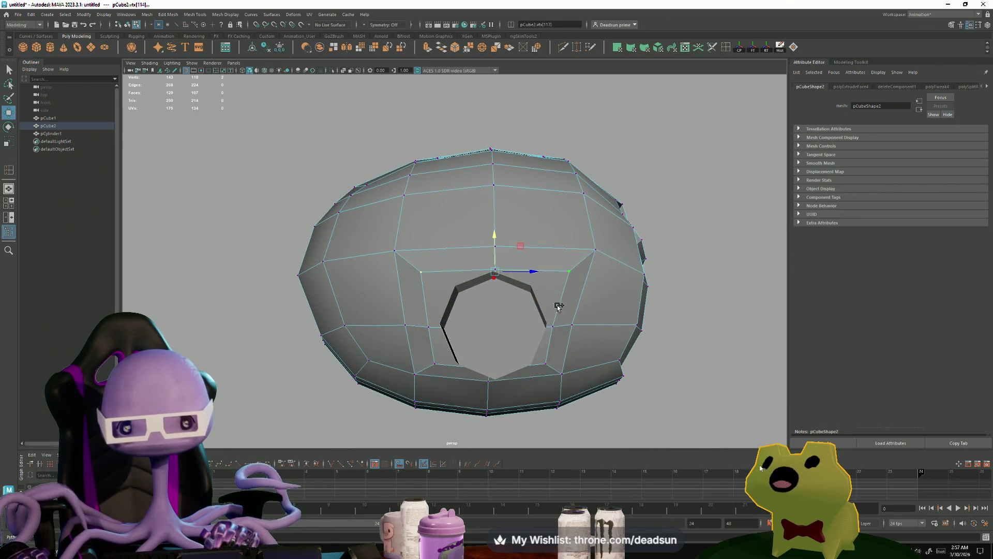
shift+click(546, 363)
shift+click(436, 365)
mouse_move(448, 368)
alt+mouse_down()
mouse_move(503, 284)
mouse_move(480, 286)
mouse_move(485, 339)
mouse_move(477, 284)
mouse_move(402, 303)
mouse_move(375, 333)
mouse_move(409, 316)
mouse_move(422, 327)
mouse_move(336, 330)
alt+mouse_up()
key(r)
key(w)
right_drag(337, 330, 345, 353)
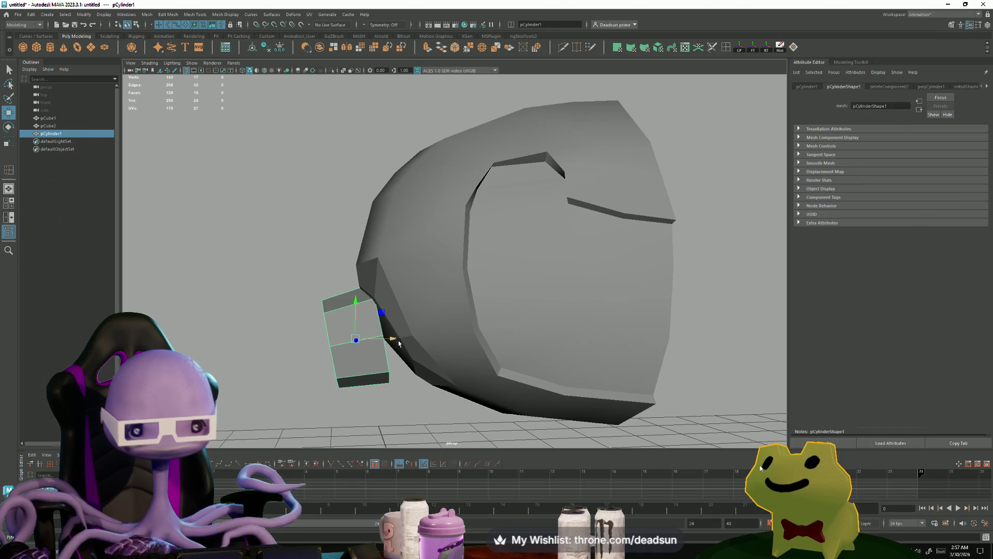
Nudge the cylinder nub left, then select three head faces beside it.
drag(378, 340, 389, 342)
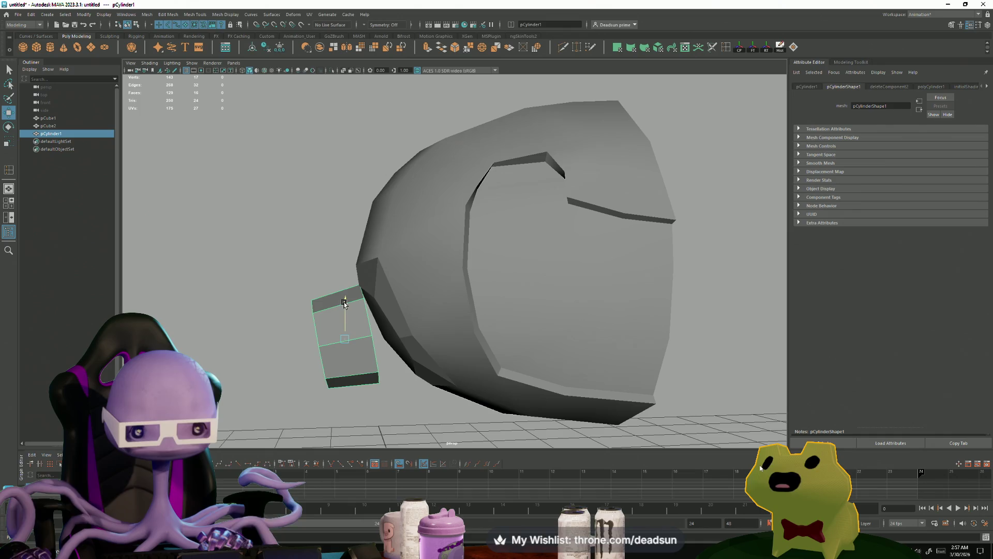
drag(344, 304, 344, 295)
click(406, 296)
mouse_move(407, 296)
alt+mouse_down()
mouse_move(417, 313)
mouse_move(455, 317)
mouse_move(402, 317)
alt+mouse_up()
right_drag(402, 317, 402, 352)
click(404, 327)
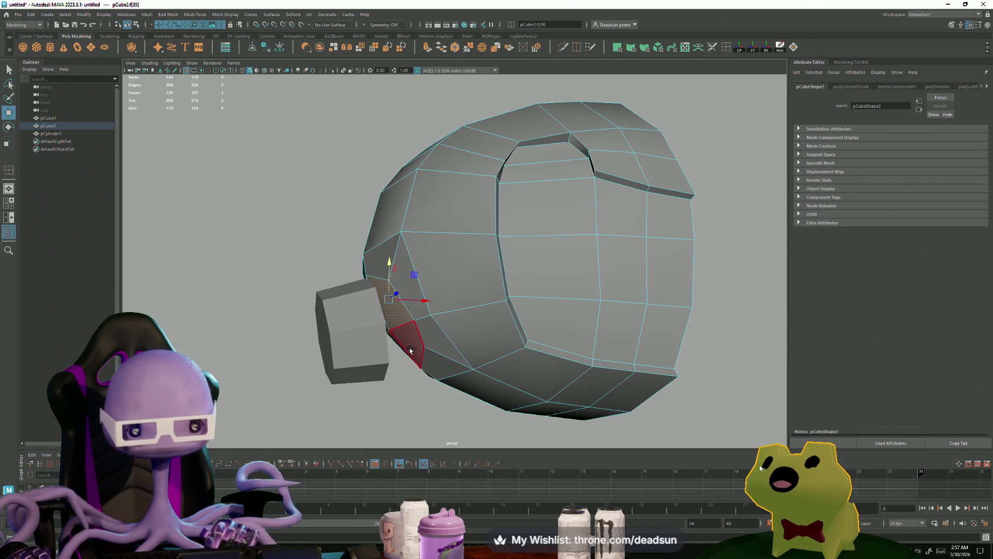
shift+click(411, 350)
mouse_move(411, 350)
alt+mouse_down()
mouse_move(443, 311)
mouse_move(483, 359)
mouse_move(484, 320)
mouse_move(476, 331)
mouse_move(377, 354)
alt+mouse_up()
shift+click(484, 319)
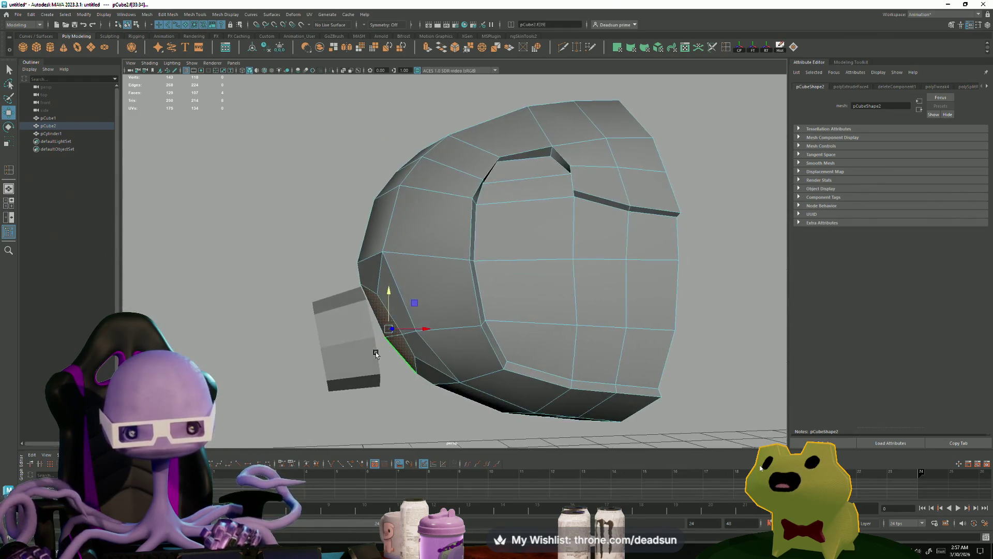
Tilt the cylinder nub more steeply and slide it snugly against the head's side.
click(357, 336)
key(e)
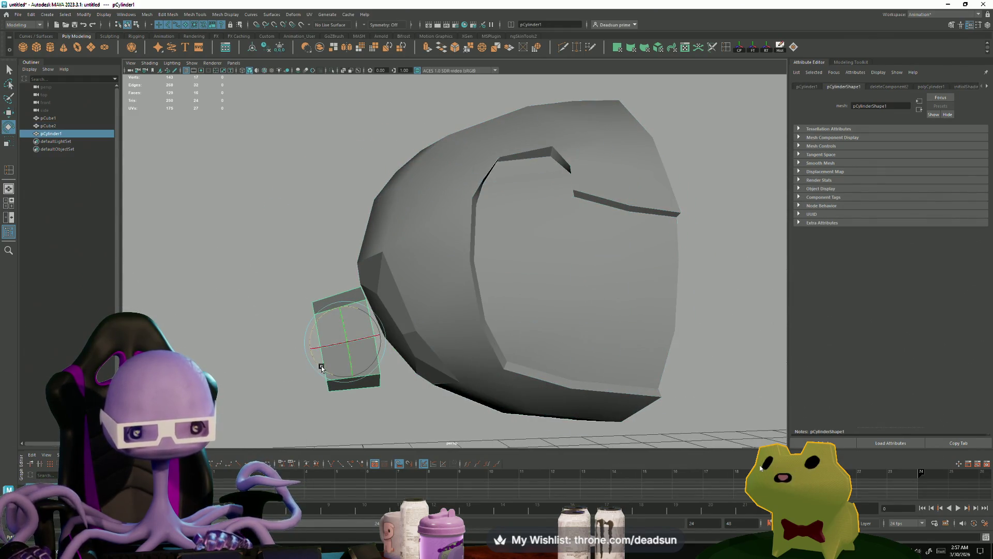
drag(322, 367, 339, 382)
key(w)
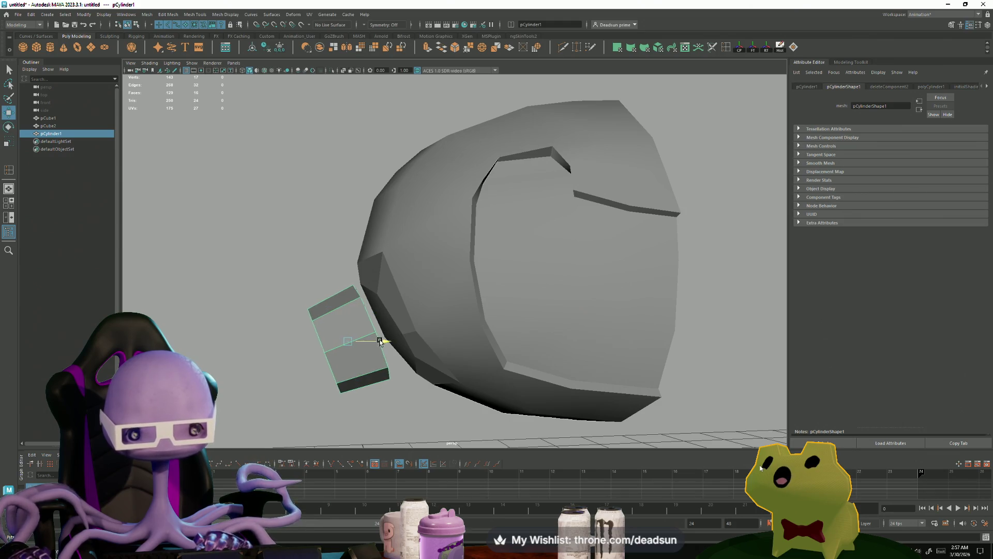
drag(381, 341, 387, 341)
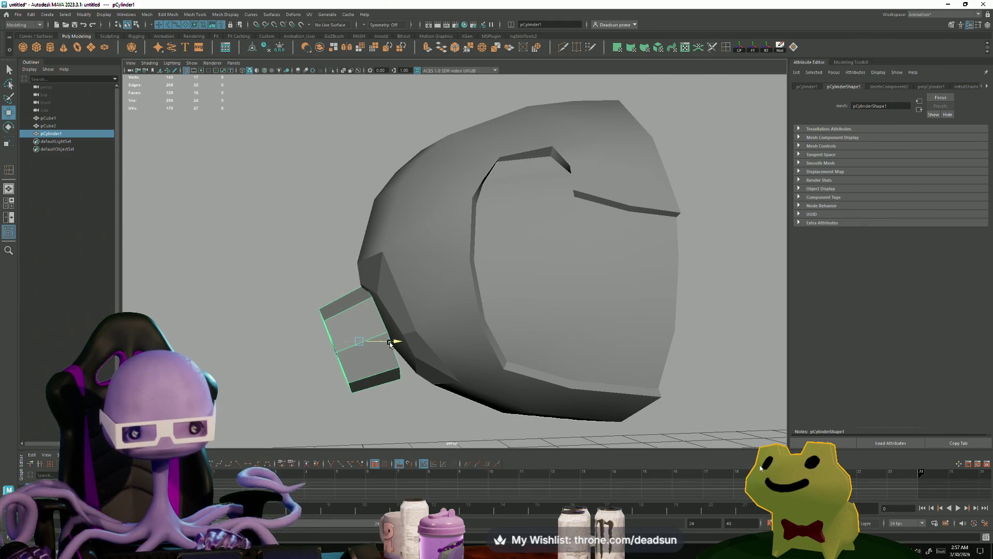
key(e)
drag(344, 373, 357, 377)
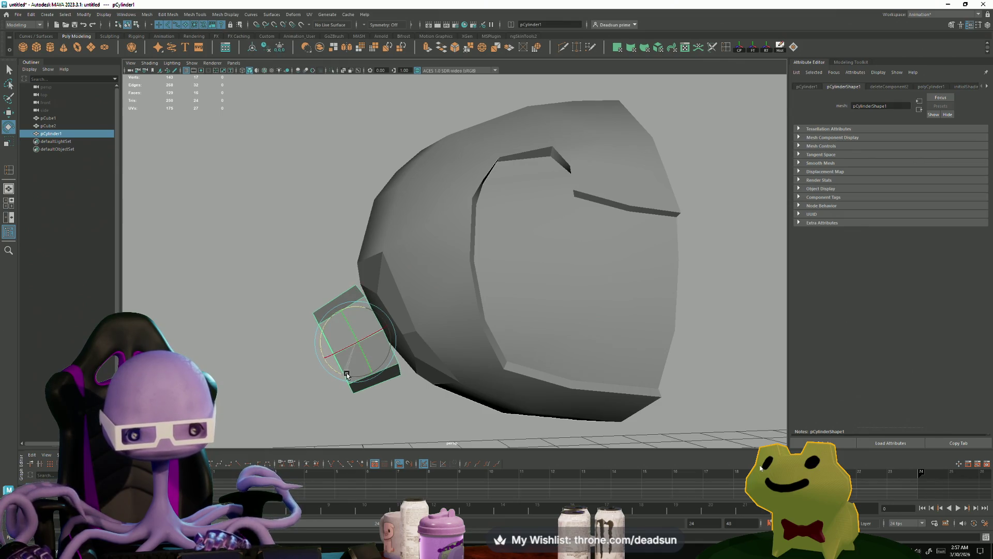
key(w)
drag(394, 341, 455, 288)
click(455, 289)
right_click(455, 291)
Nudge head vertices near the nub down and to the left toward the cylinder.
right_drag(454, 292, 418, 291)
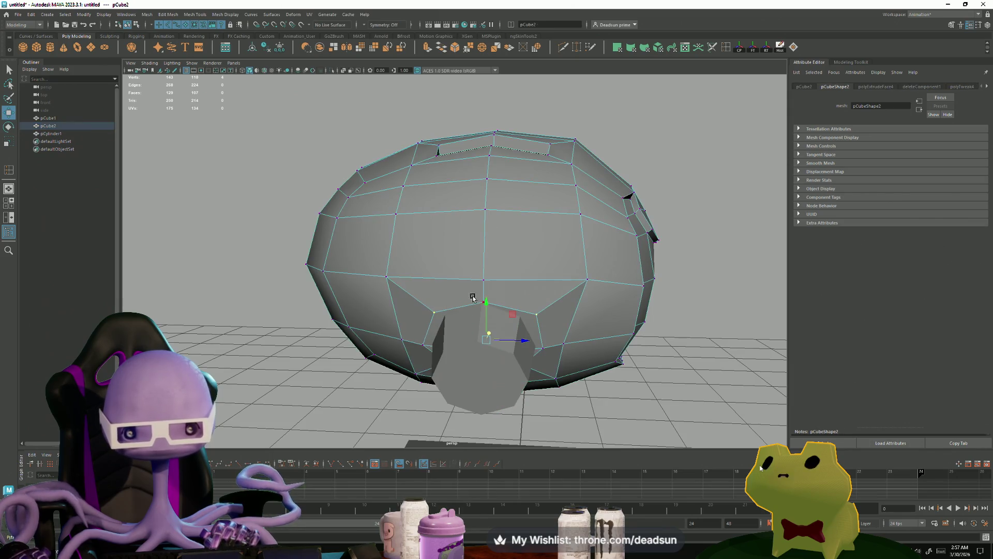
click(481, 305)
scroll(533, 347, up, 5)
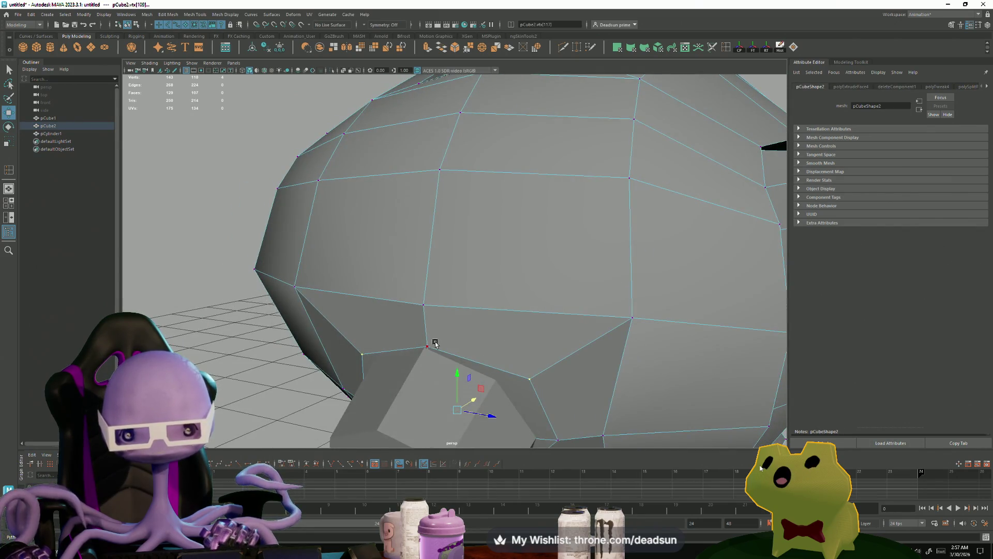
click(435, 344)
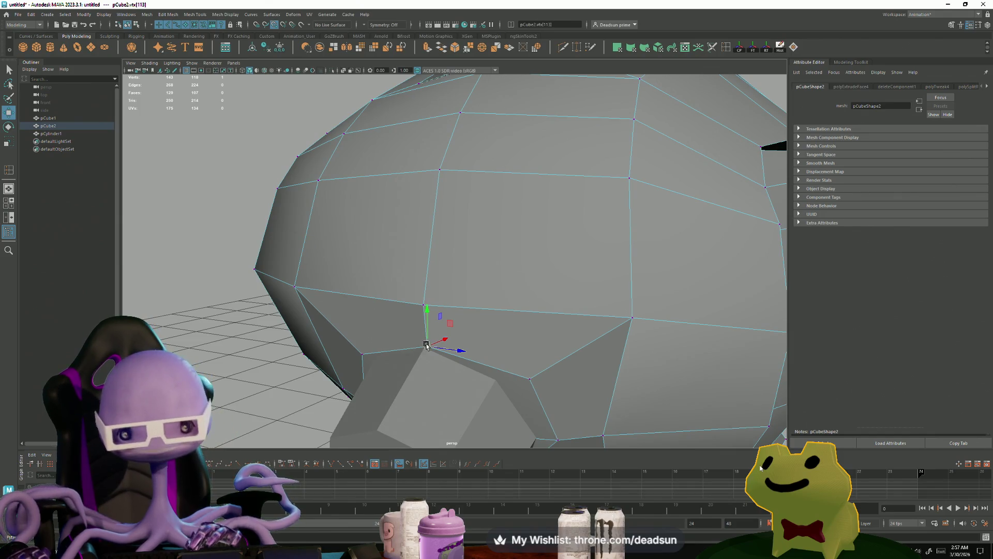
drag(427, 347, 424, 347)
drag(531, 387, 497, 378)
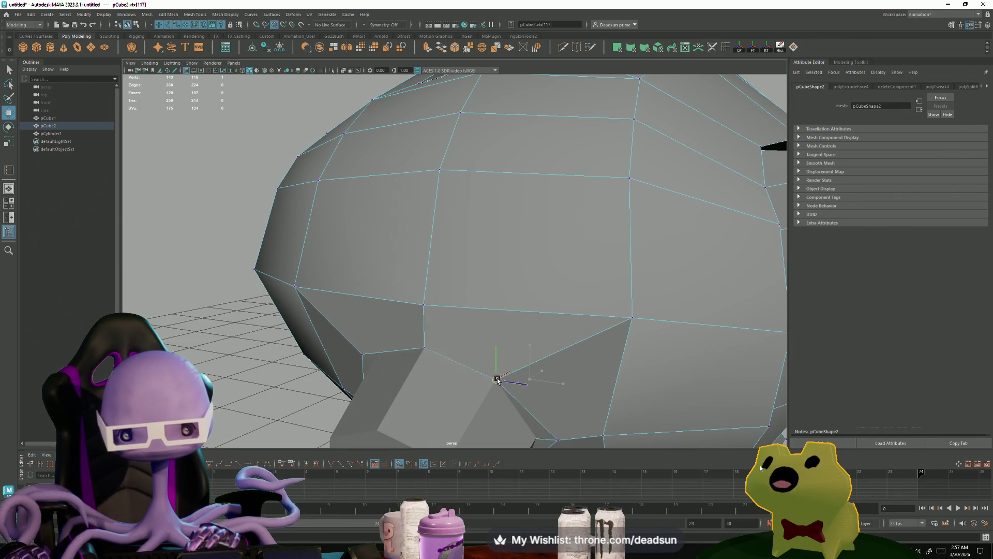
drag(559, 443, 540, 440)
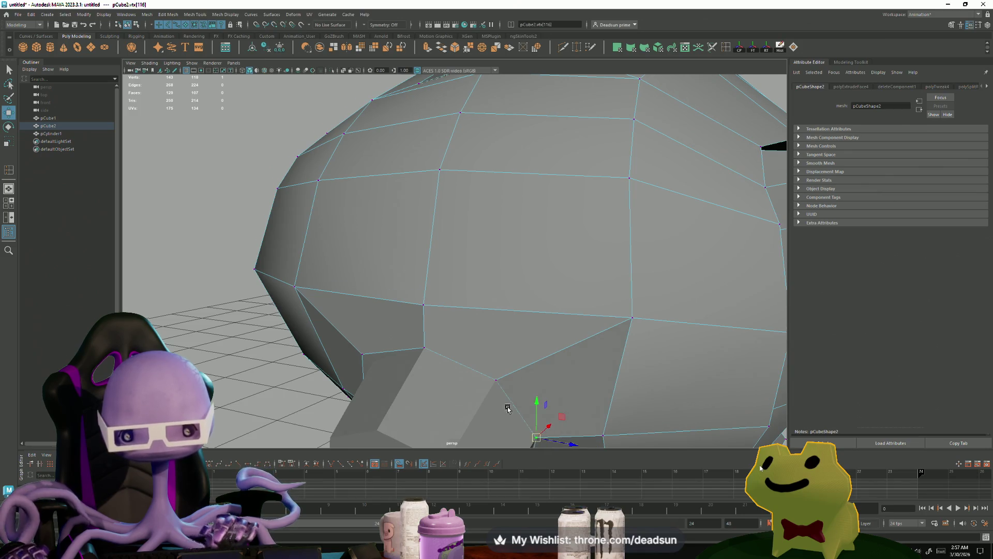
With point snapping on, snap the head vertices beside the hole onto the cylinder's corners.
mouse_move(507, 409)
alt+mouse_down()
mouse_move(463, 261)
mouse_move(435, 328)
mouse_move(454, 233)
mouse_move(432, 239)
alt+mouse_up()
click(454, 233)
key(v)
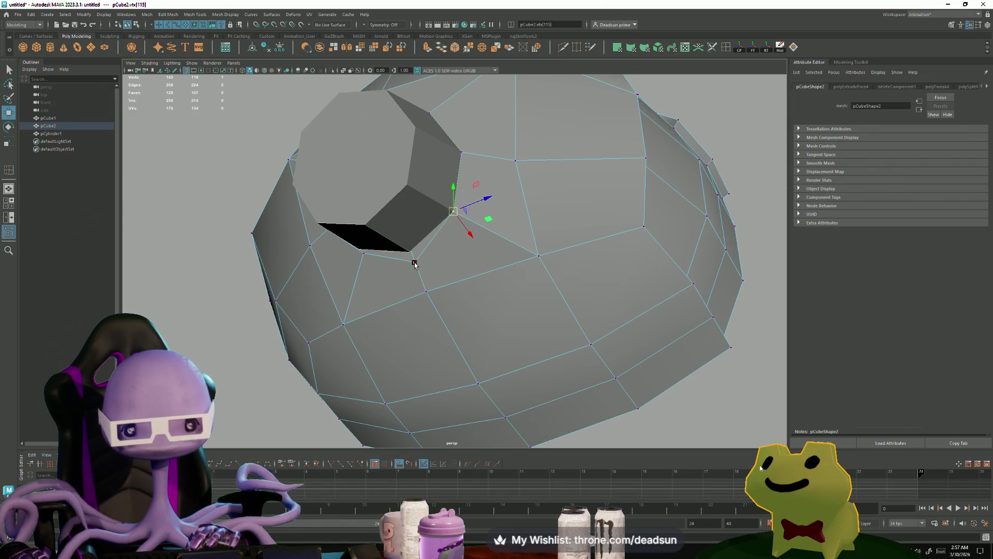
click(415, 259)
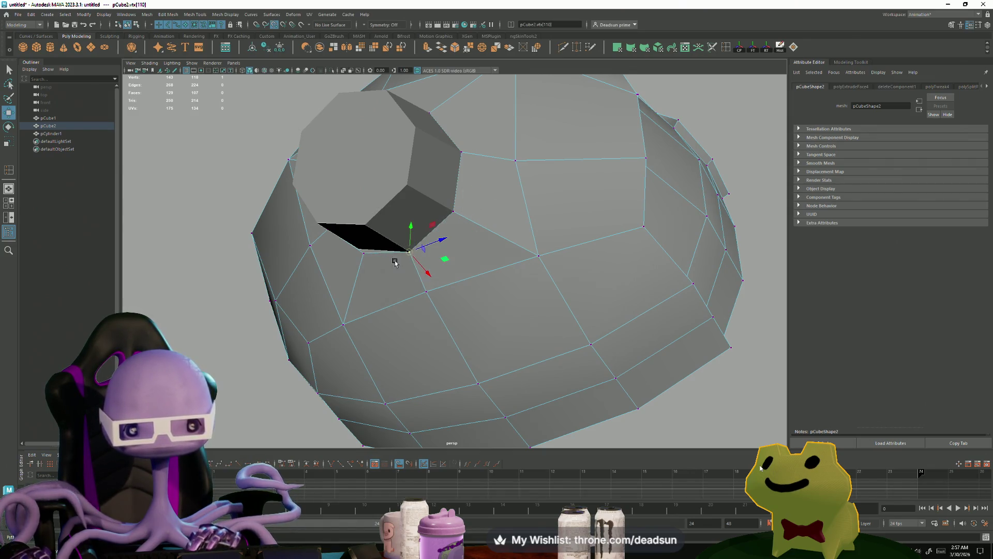
mouse_move(395, 262)
alt+mouse_down()
mouse_move(396, 291)
mouse_move(482, 267)
mouse_move(493, 326)
mouse_move(572, 351)
mouse_move(493, 341)
alt+mouse_up()
click(504, 259)
drag(487, 299, 485, 309)
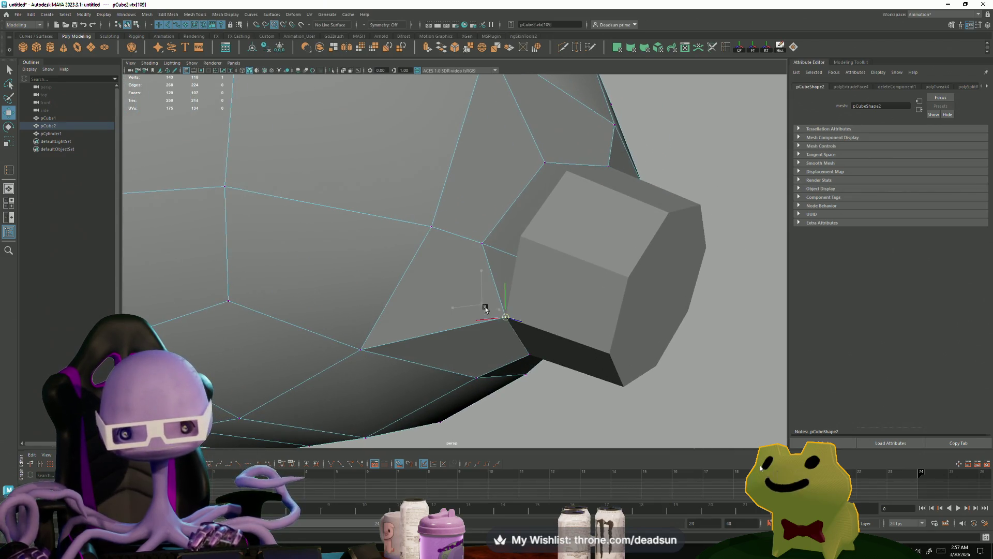
middle_drag(501, 263, 541, 203)
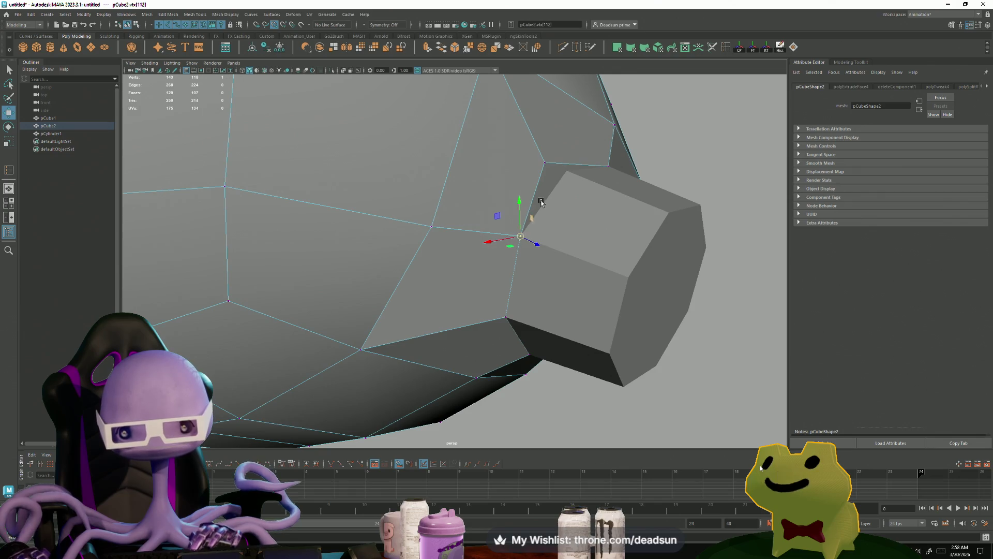
middle_drag(546, 162, 561, 171)
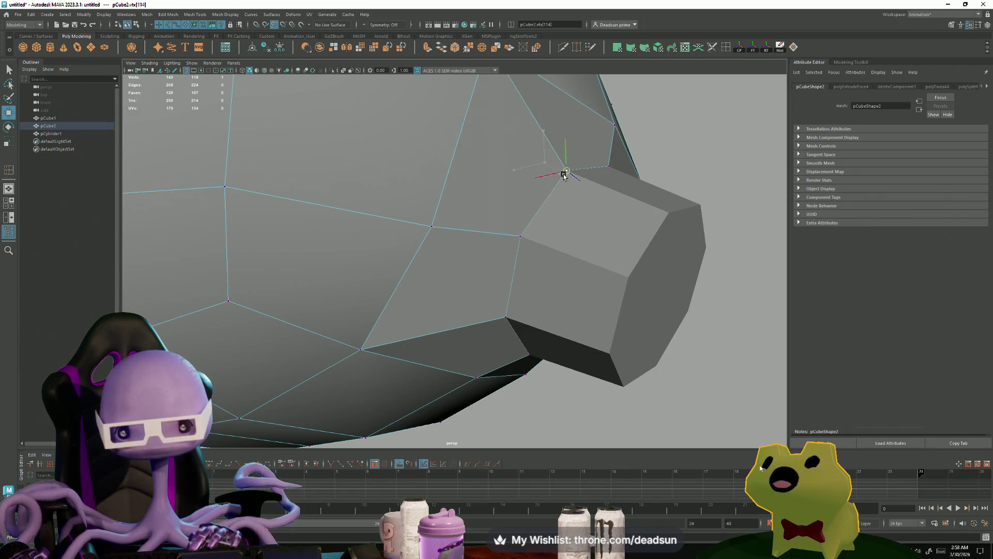
Frame the edited vertex and switch the head to face selection.
key(f)
scroll(594, 316, down, 5)
alt+drag(714, 340, 483, 286)
right_drag(482, 243, 482, 270)
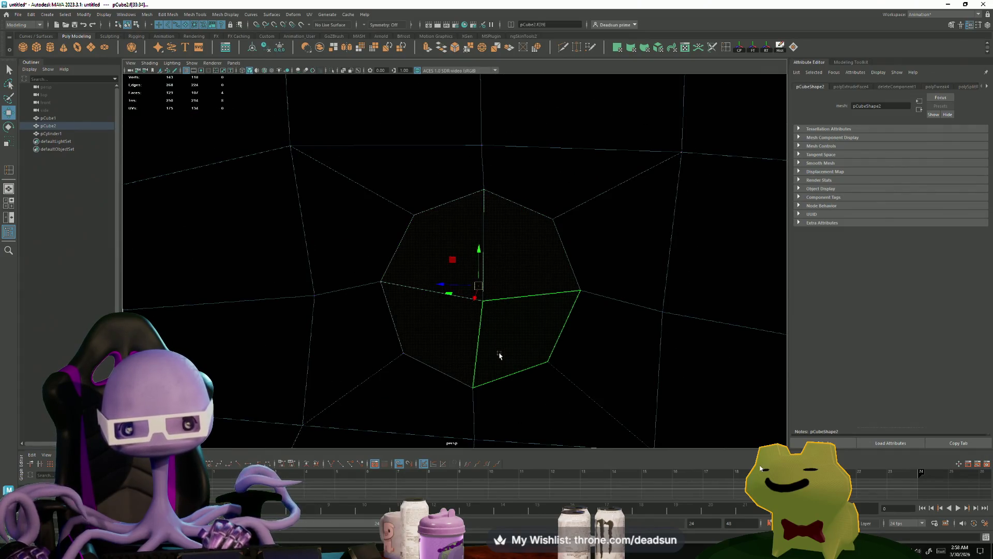
Delete the four selected faces from the head, leaving an opening.
key(Delete)
scroll(526, 328, down, 10)
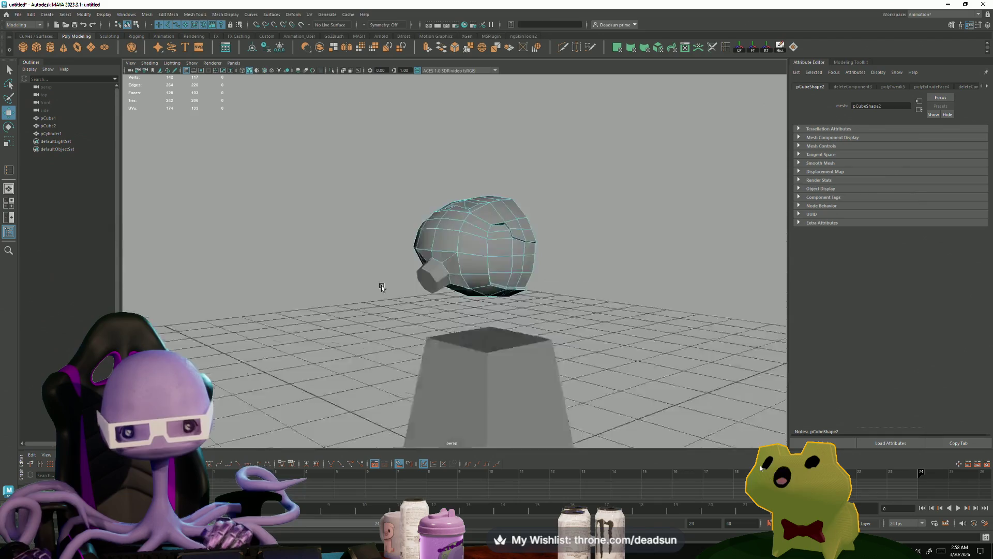
alt+drag(392, 281, 368, 299)
scroll(512, 310, up, 5)
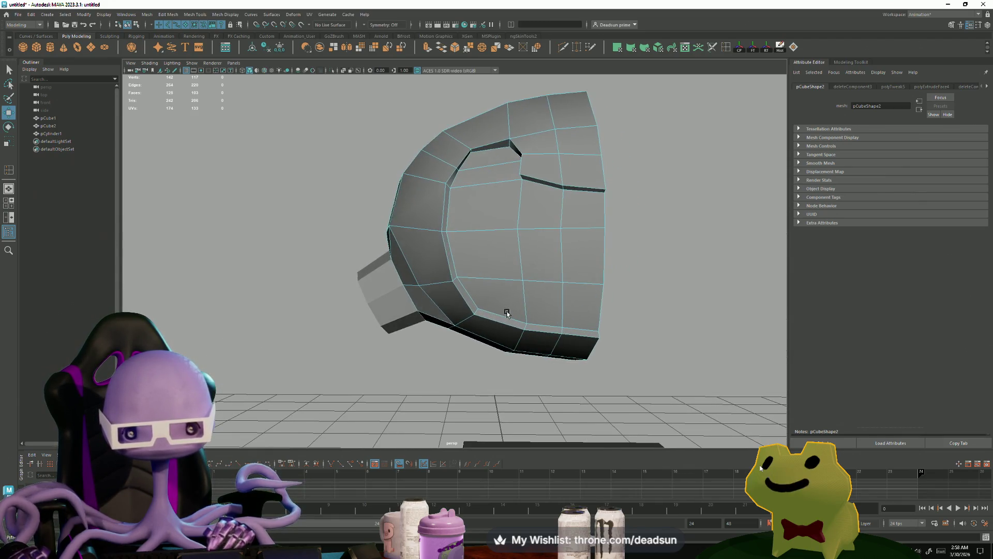
mouse_move(510, 310)
alt+mouse_down()
mouse_move(668, 310)
mouse_move(531, 314)
mouse_move(437, 282)
alt+mouse_up()
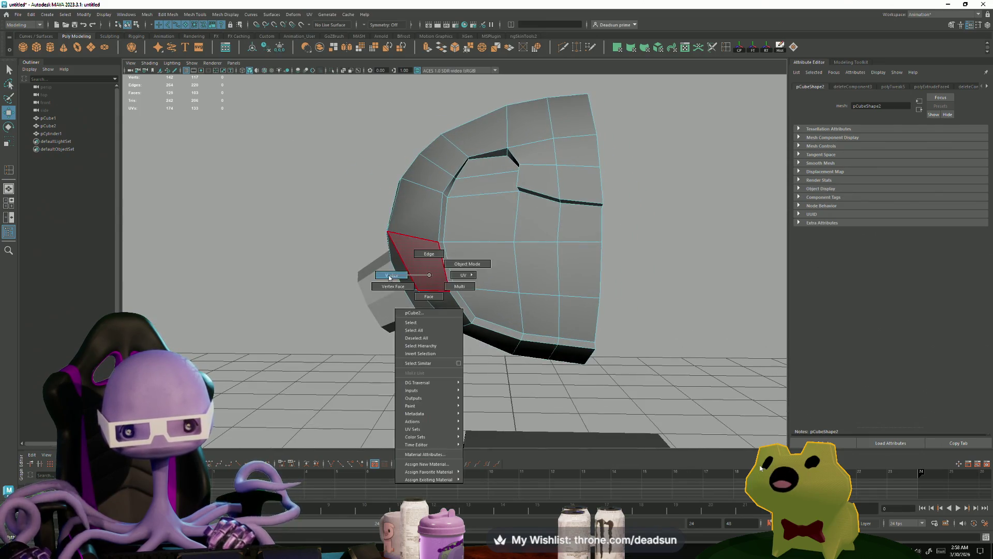
Select two vertices along the head's lower rim from different angles.
right_drag(437, 282, 418, 292)
click(418, 290)
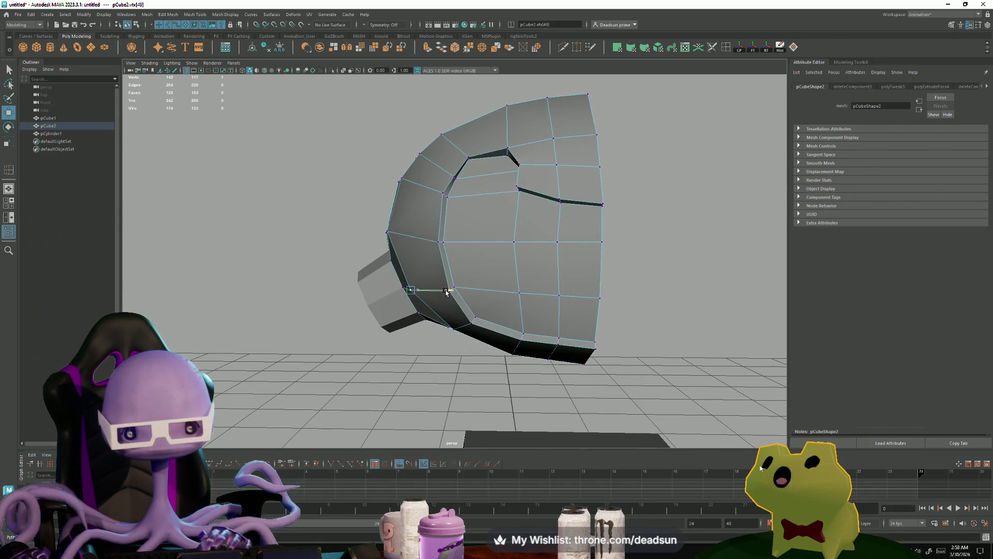
alt+drag(448, 292, 420, 253)
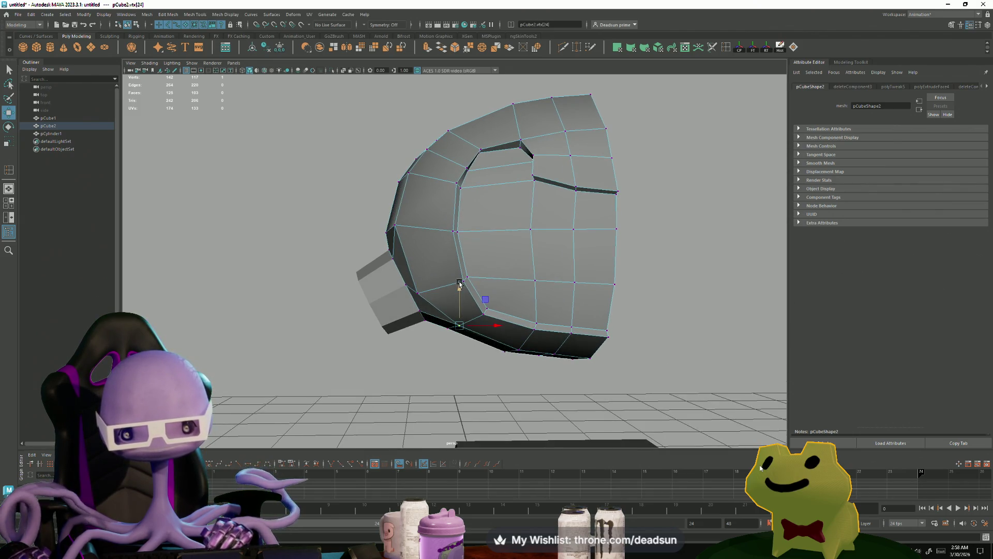
alt+drag(480, 331, 506, 335)
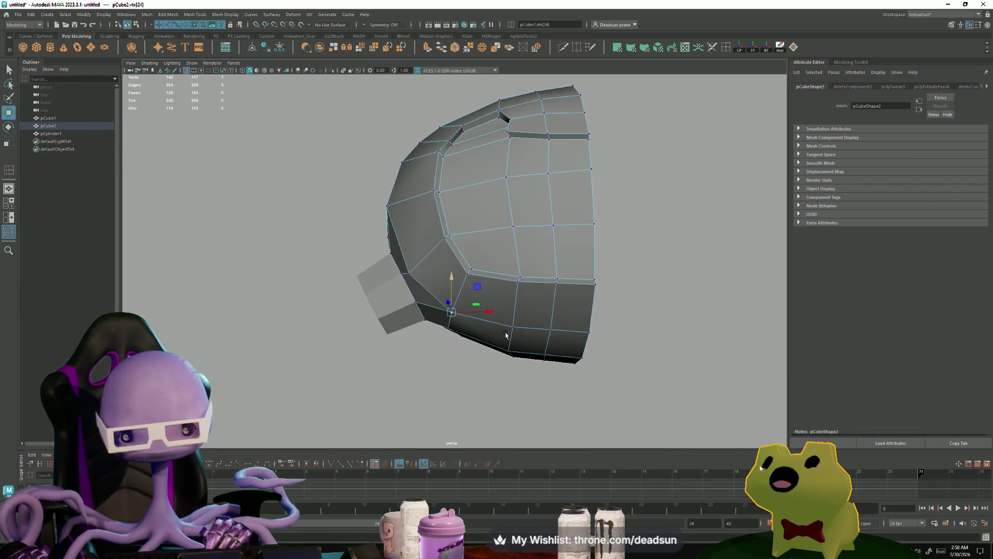
shift+click(553, 328)
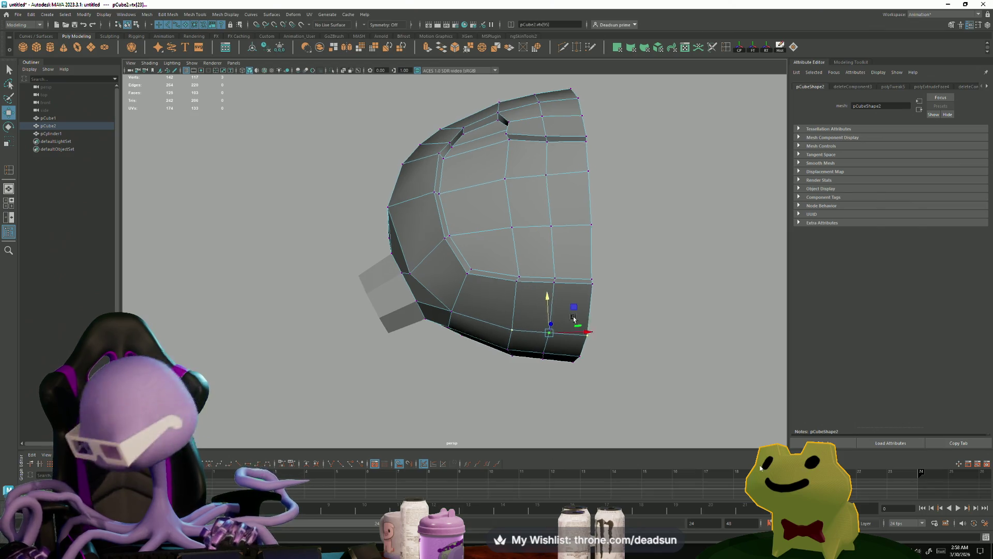
scroll(687, 319, down, 3)
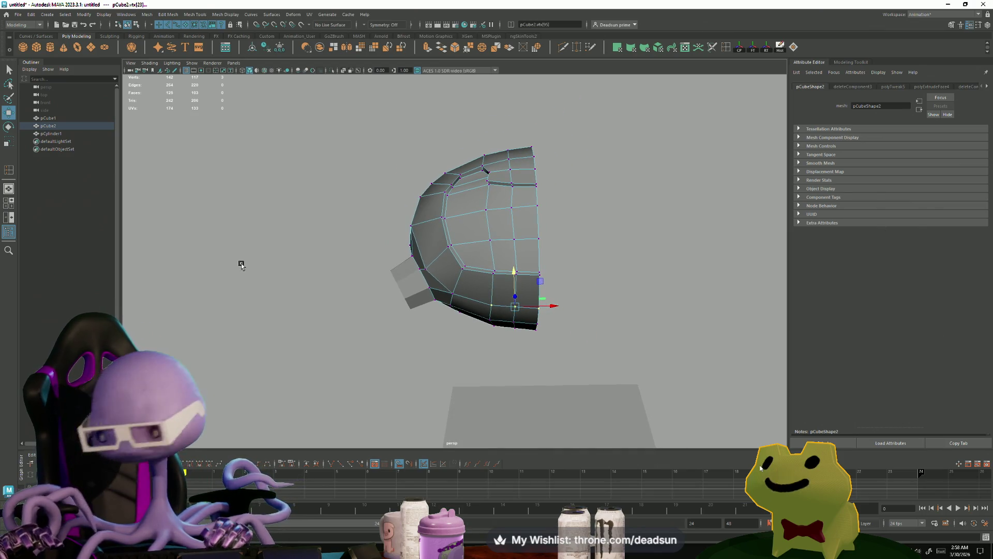
mouse_move(326, 288)
alt+mouse_down()
mouse_move(484, 324)
mouse_move(473, 339)
mouse_move(399, 333)
mouse_move(422, 321)
mouse_move(420, 288)
mouse_move(386, 295)
alt+mouse_up()
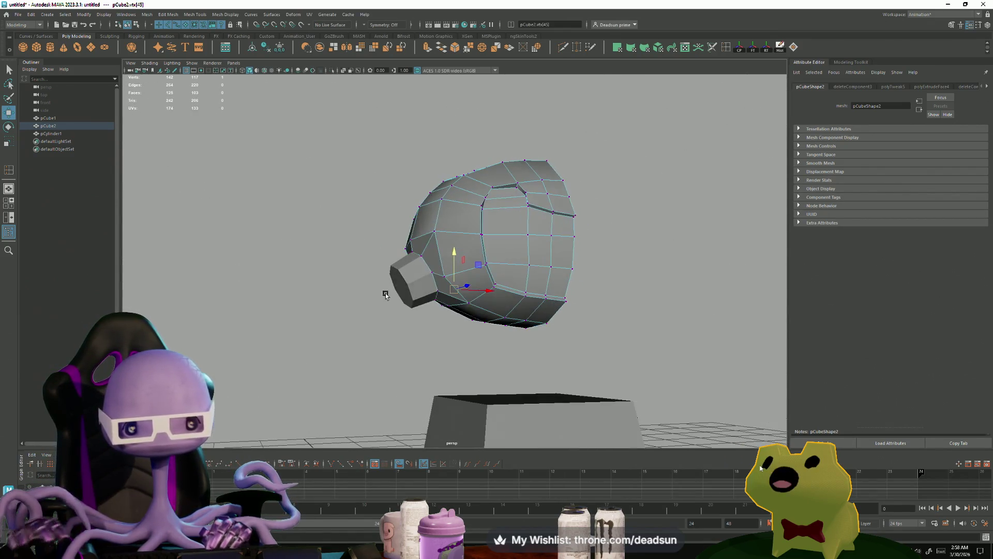
Select and frame the cylinder nub, then pick its outer rim edge loop.
right_drag(403, 274, 491, 230)
click(403, 274)
alt+drag(361, 317, 402, 308)
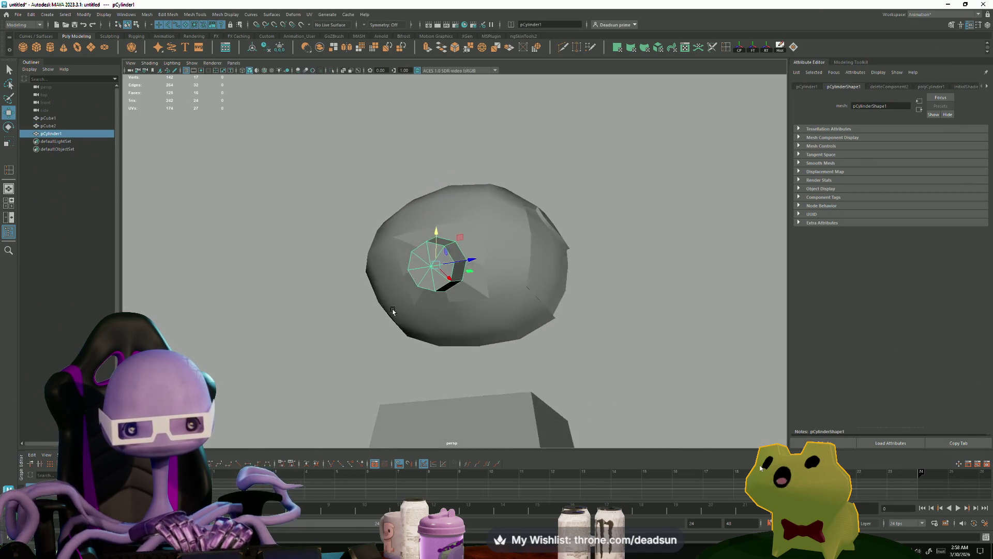
key(f)
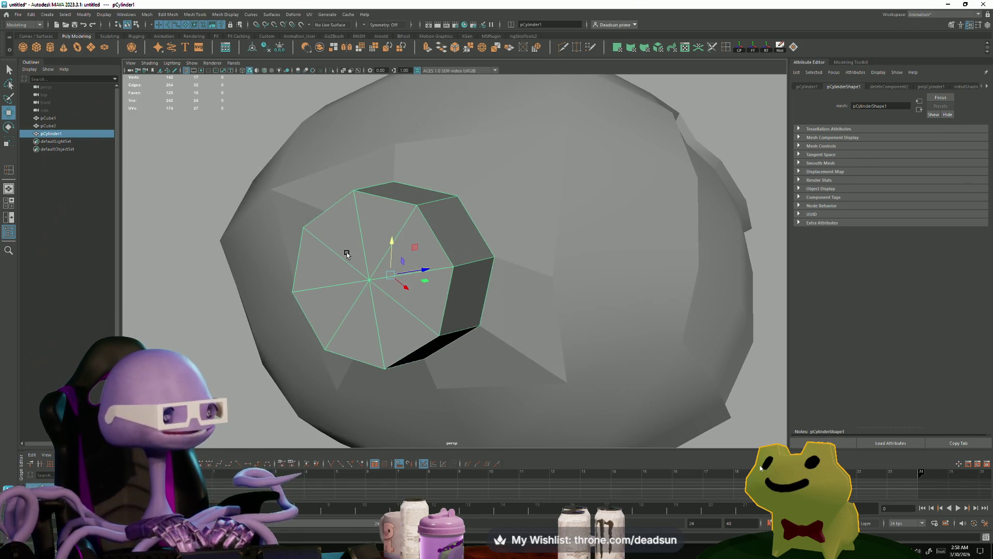
right_drag(335, 231, 321, 205)
double_click(326, 215)
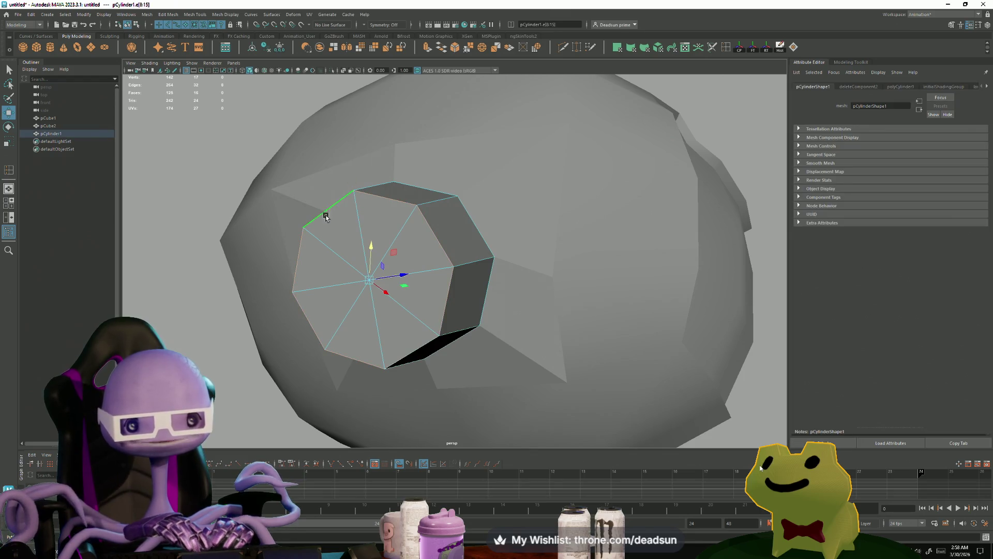
mouse_move(326, 215)
alt+mouse_down()
mouse_move(406, 251)
mouse_move(461, 122)
alt+mouse_up()
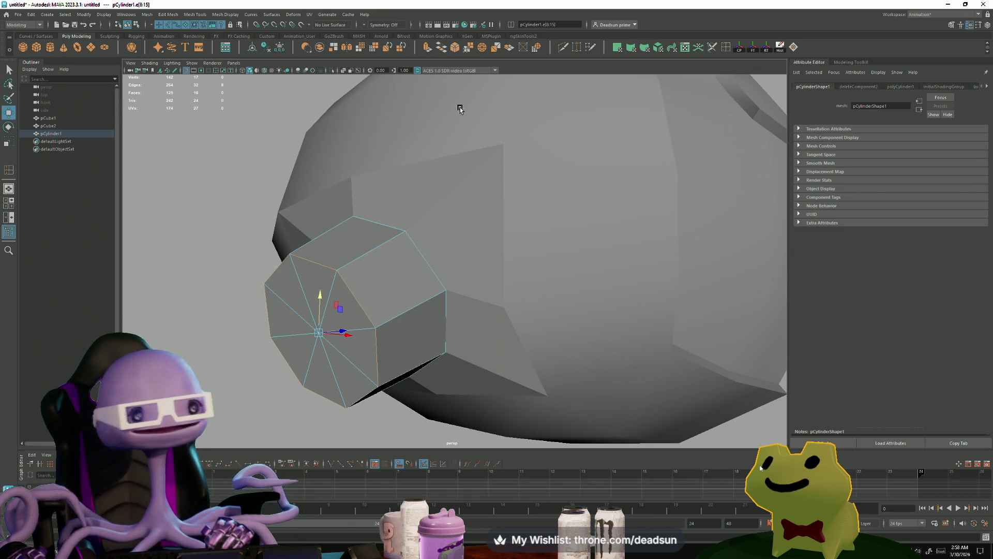
mouse_move(428, 127)
alt+mouse_down()
mouse_move(461, 148)
mouse_move(531, 133)
alt+mouse_up()
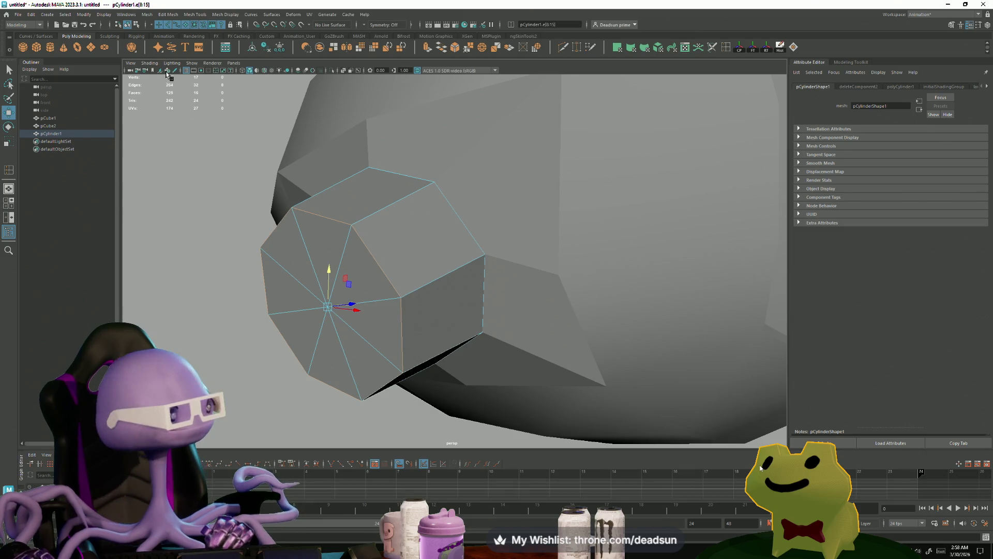
Bevel the nub's outer rim edges at a 0.108 fraction with 1 segment.
click(147, 14)
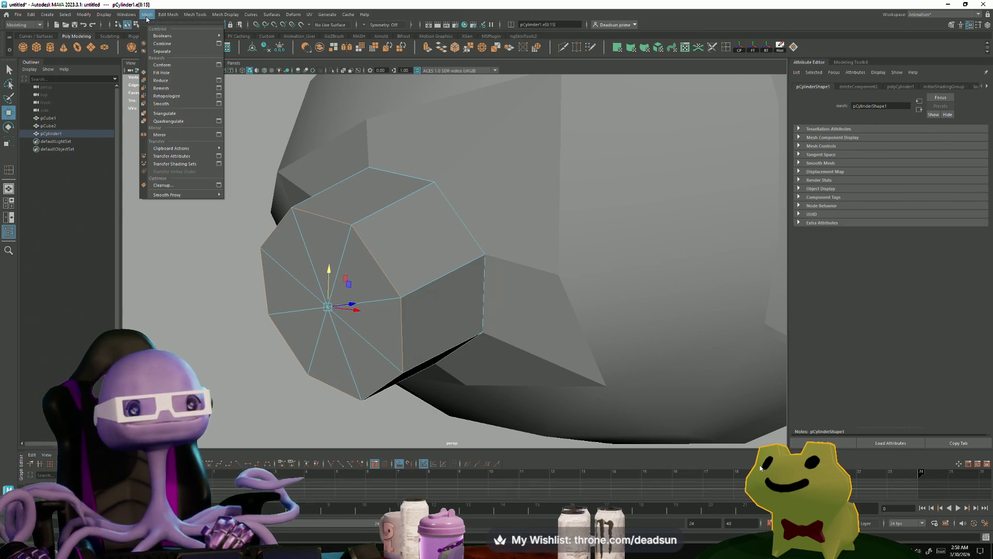
mouse_move(162, 16)
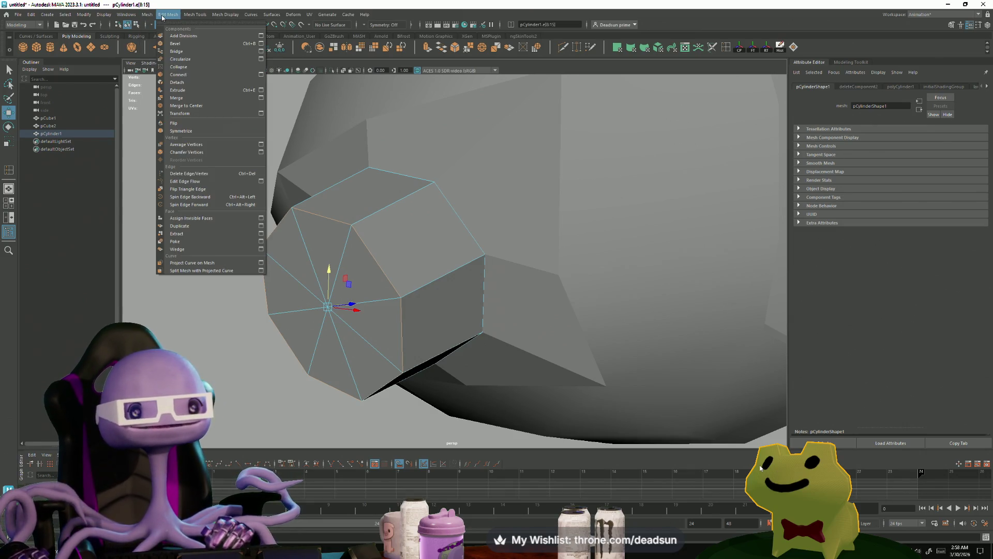
click(174, 44)
mouse_move(304, 215)
alt+mouse_down()
mouse_move(229, 205)
mouse_move(417, 224)
alt+mouse_up()
Select an edge on the head and inspect the bevelled nub.
right_drag(419, 227, 405, 234)
click(398, 241)
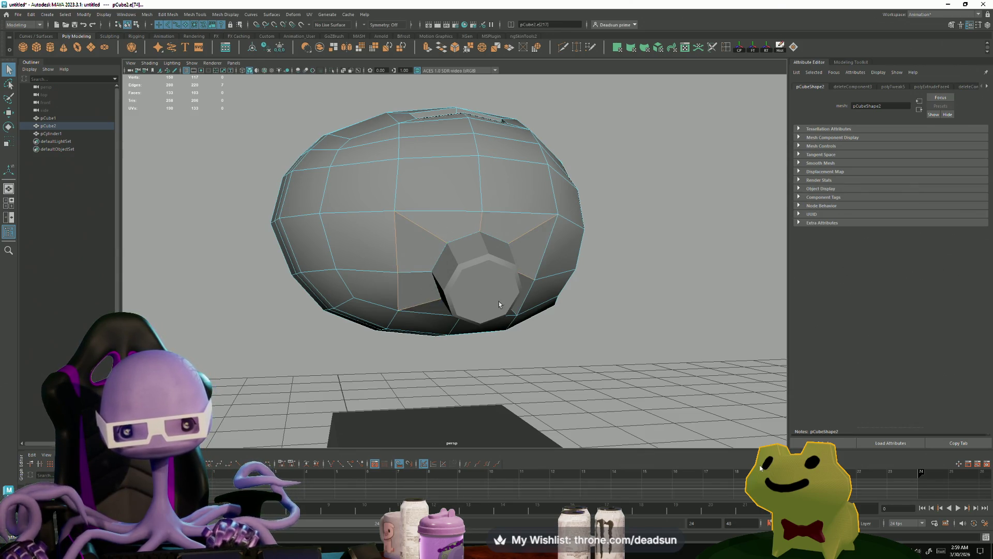
alt+drag(499, 302, 479, 273)
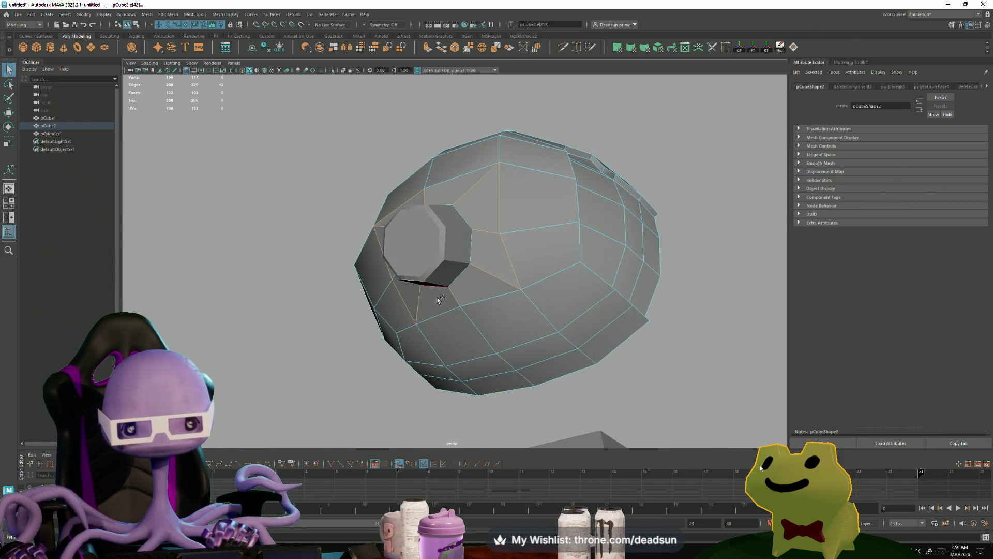
Apply Mesh Display > Soften Edge to the head mesh.
click(225, 14)
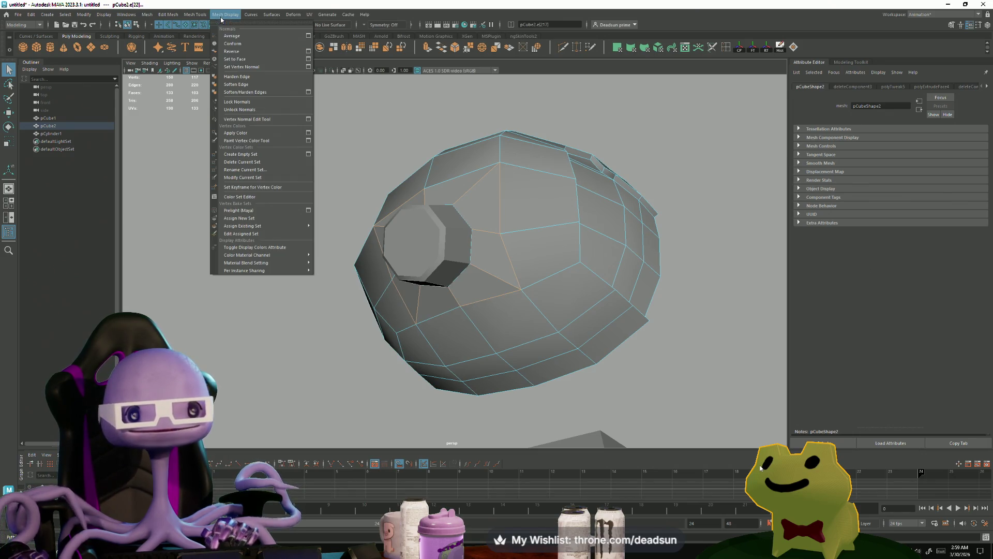
click(239, 85)
alt+drag(251, 97, 367, 197)
Return to object mode, clear the selection, and view the head and block level.
right_drag(450, 207, 454, 186)
click(450, 207)
mouse_move(450, 207)
alt+mouse_down()
mouse_move(311, 228)
mouse_move(342, 230)
mouse_move(337, 240)
mouse_move(374, 283)
alt+mouse_up()
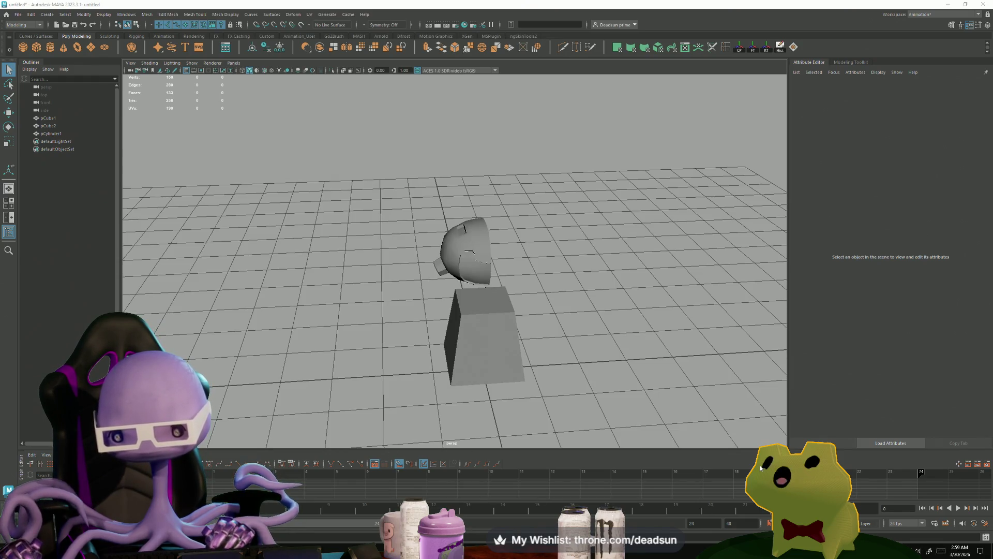
alt+drag(420, 366, 436, 347)
alt+right_drag(436, 348, 576, 388)
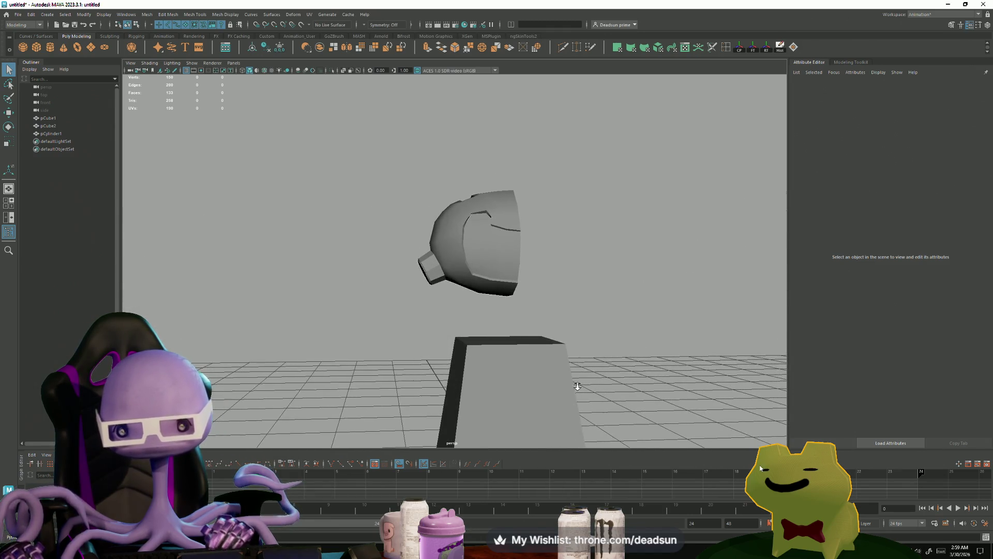
mouse_move(552, 373)
alt+mouse_down()
mouse_move(532, 343)
mouse_move(500, 350)
alt+mouse_up()
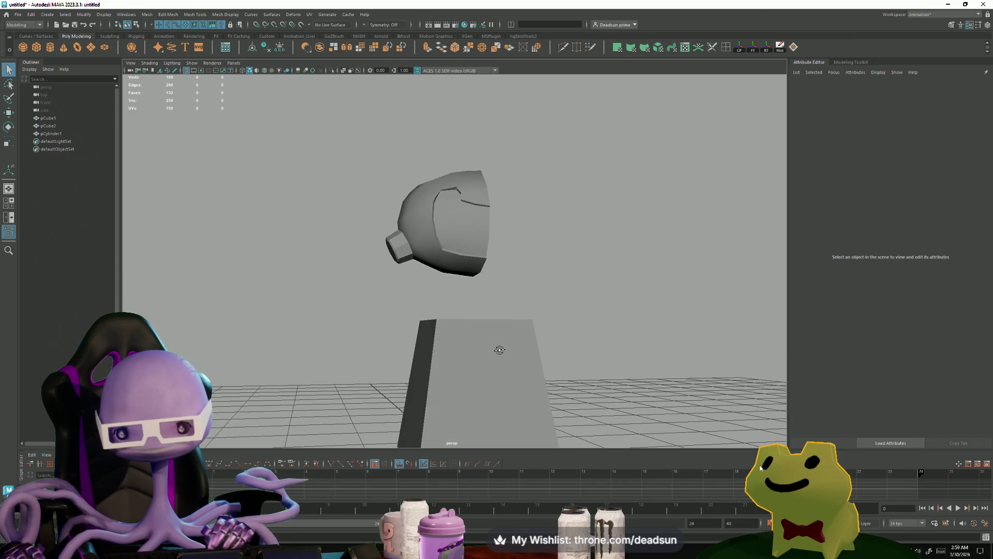
Select the head mesh and close in on a low side view of it.
alt+right_drag(473, 322, 430, 244)
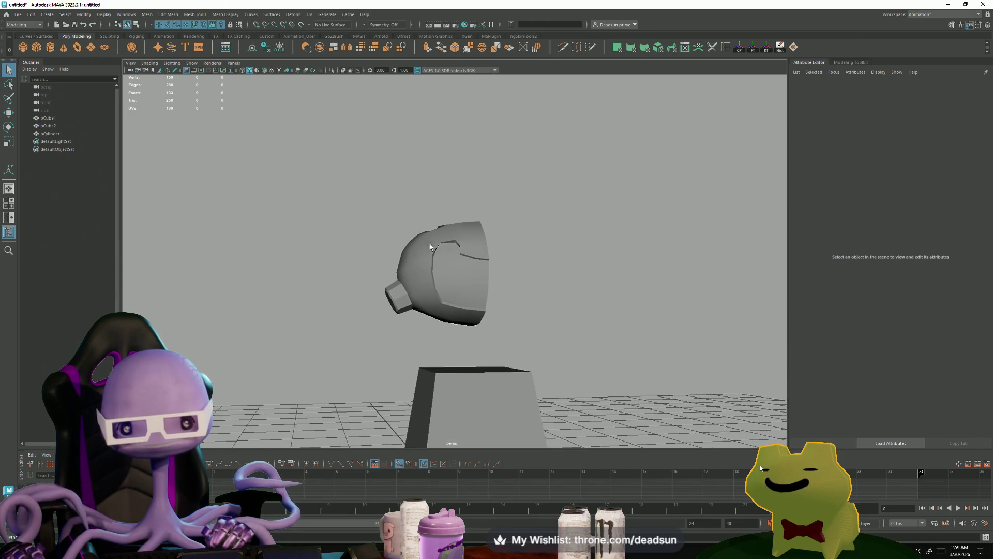
alt+drag(430, 244, 454, 287)
click(442, 260)
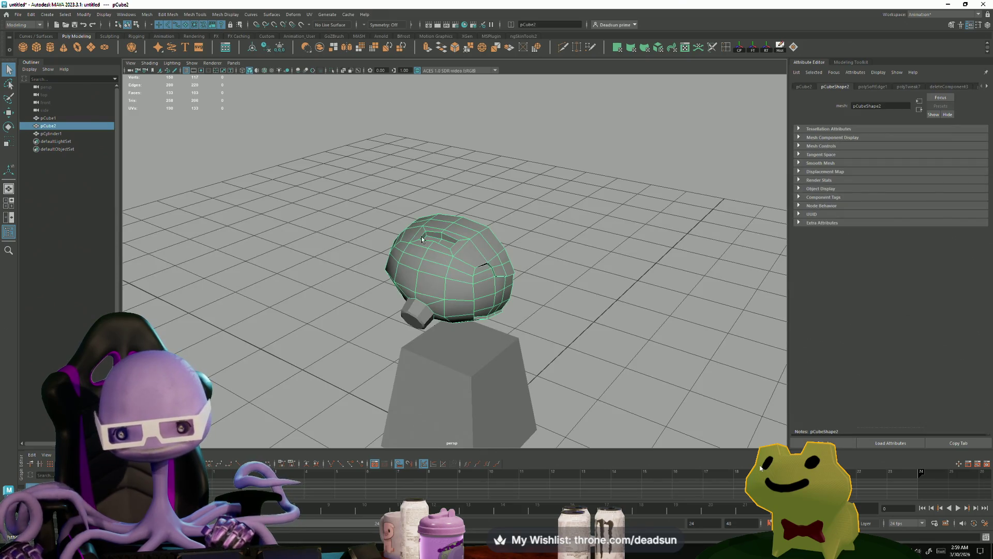
alt+right_drag(443, 259, 495, 284)
mouse_move(496, 284)
alt+mouse_down()
mouse_move(409, 279)
mouse_move(456, 287)
mouse_move(460, 269)
alt+mouse_up()
alt+right_drag(460, 269, 415, 307)
alt+drag(414, 307, 456, 316)
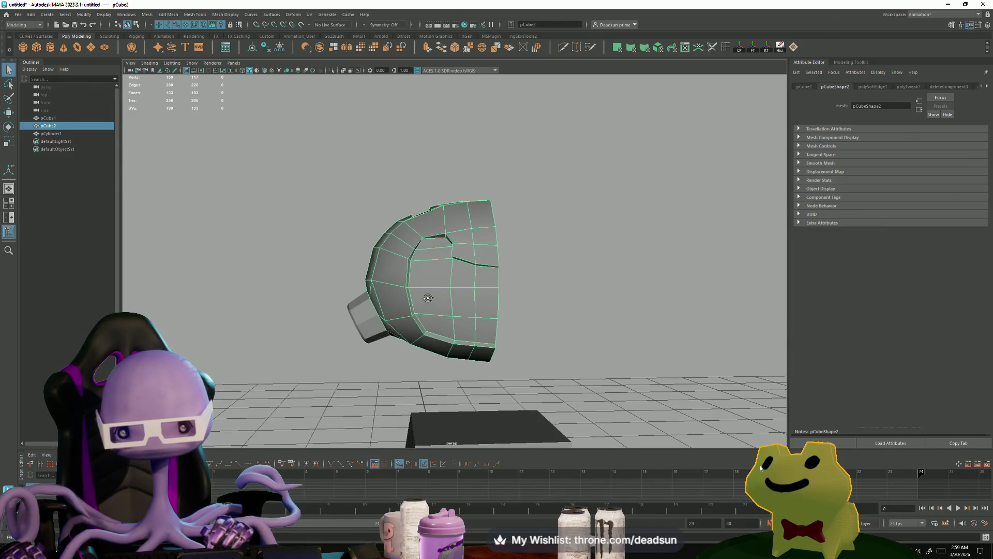
alt+right_drag(455, 316, 532, 335)
mouse_move(532, 335)
alt+mouse_down()
mouse_move(486, 285)
mouse_move(546, 280)
alt+mouse_up()
Select a single head edge for moving, briefly switch windows, then return to Maya.
key(F10)
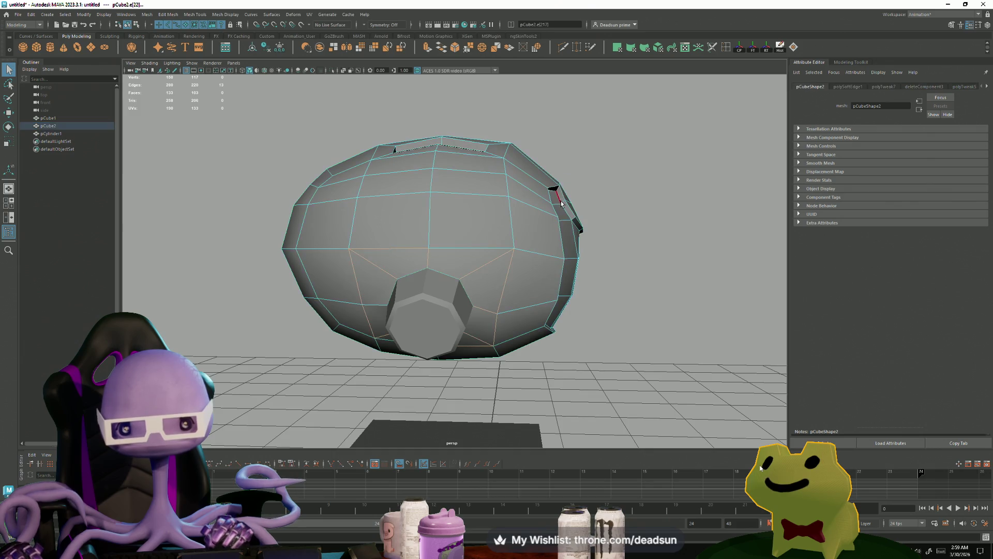
click(574, 207)
key(w)
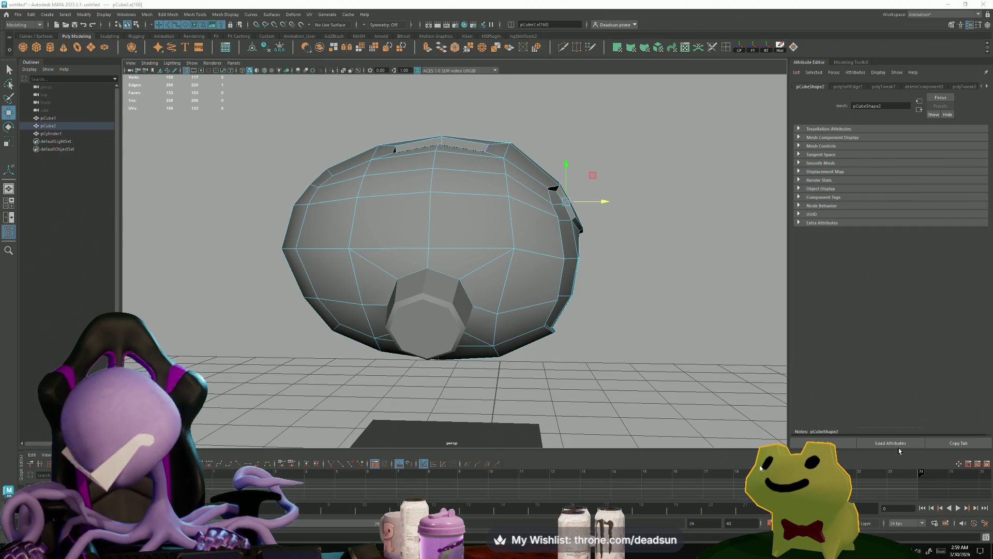
key(alt+Tab)
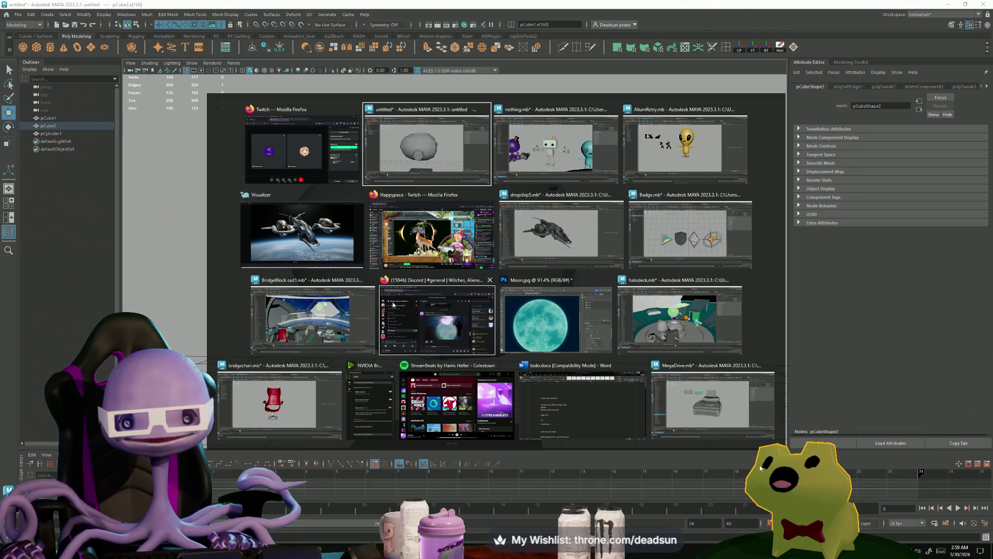
click(435, 167)
mouse_move(443, 251)
alt+mouse_down()
mouse_move(403, 288)
mouse_move(405, 300)
mouse_move(402, 262)
mouse_move(461, 284)
alt+mouse_up()
scroll(451, 254, up, 3)
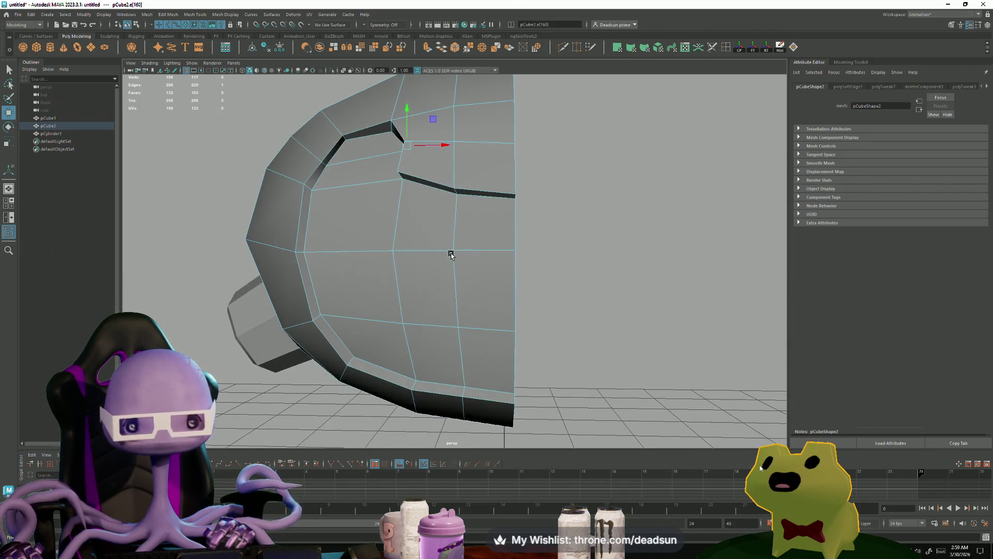
Lower the groove-corner vertex slightly and drag the Twitch Firefox window over Maya.
key(F9)
click(344, 137)
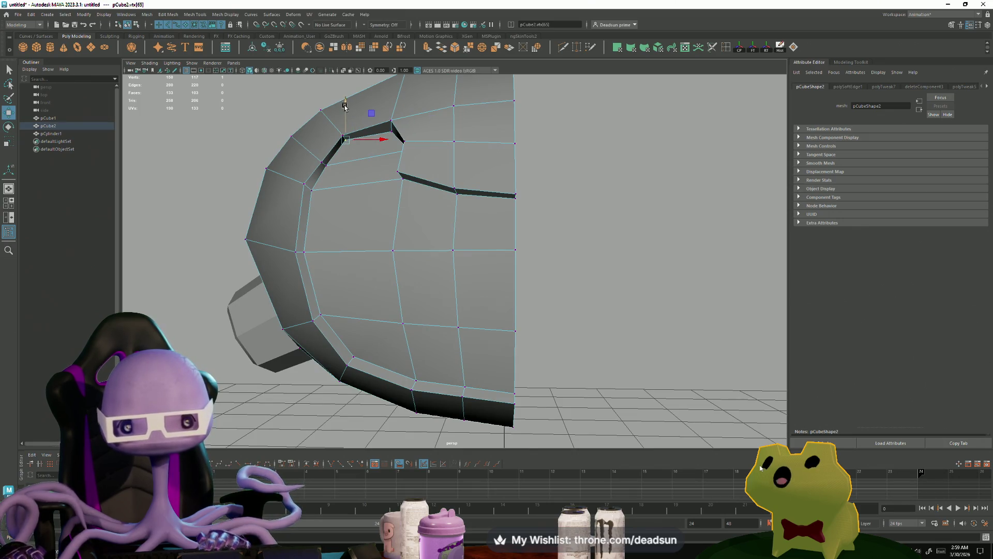
drag(345, 108, 346, 112)
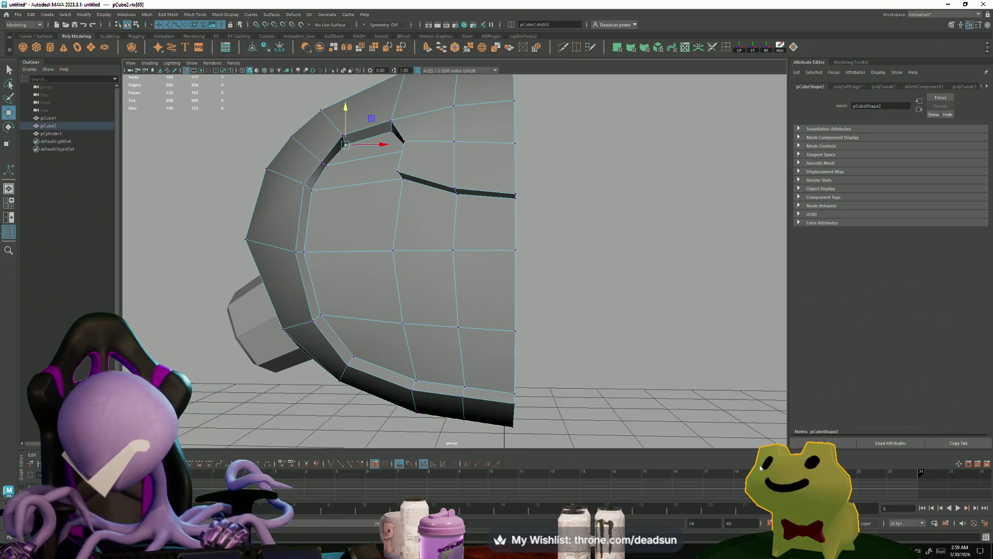
drag(3, 75, 556, 75)
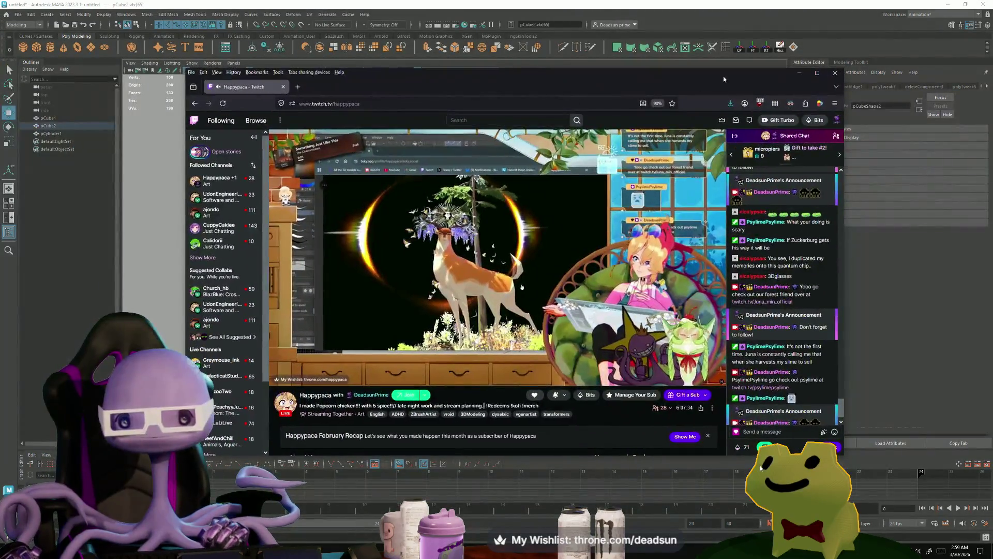
Maximize the Twitch stream window, then switch back to the Maya scene.
double_click(557, 75)
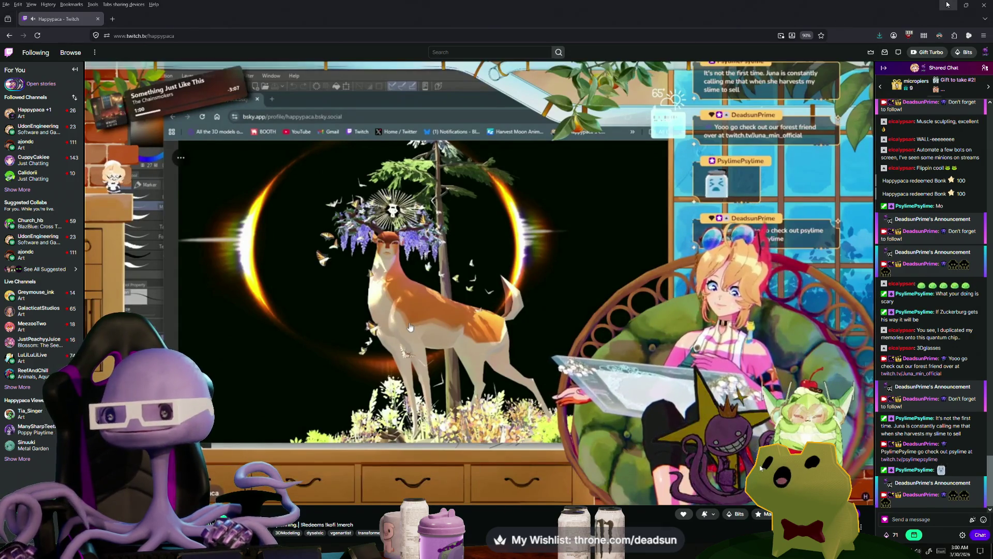
key(alt+Tab)
scroll(506, 275, down, 5)
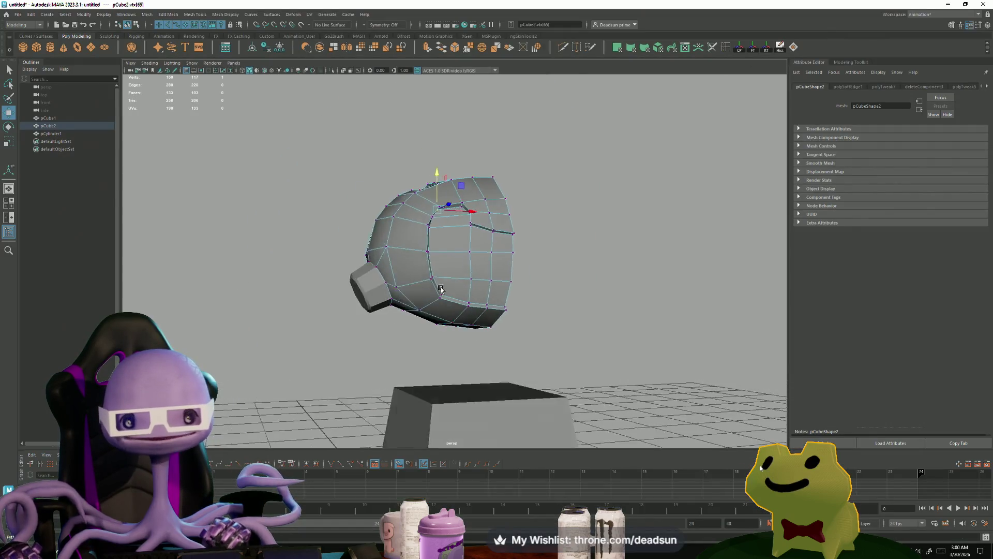
Select the tapered block below the head and turn the view to face it.
mouse_move(506, 275)
alt+mouse_down()
mouse_move(537, 294)
mouse_move(449, 312)
alt+mouse_up()
click(455, 306)
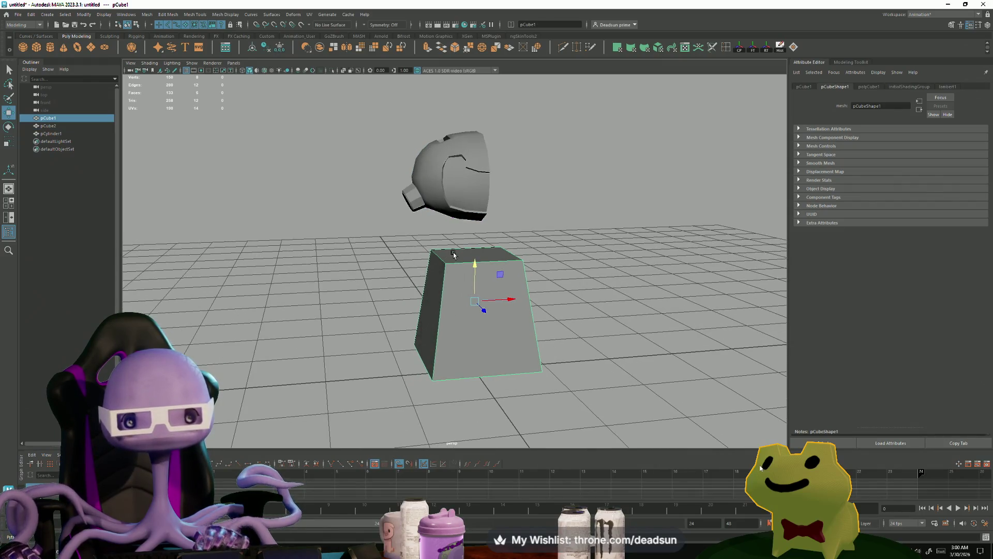
right_drag(454, 254, 456, 274)
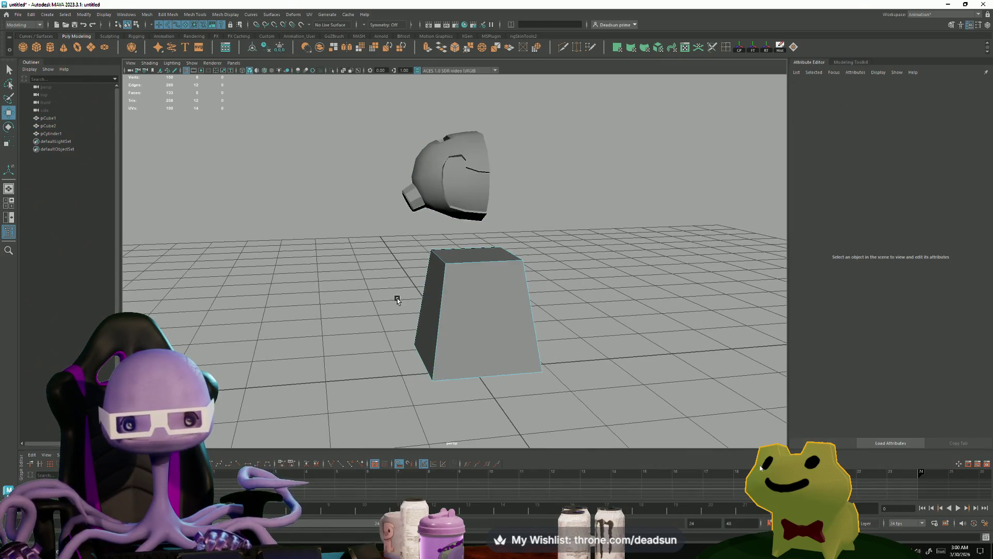
mouse_move(398, 300)
alt+mouse_down()
mouse_move(546, 279)
mouse_move(421, 284)
mouse_move(439, 227)
mouse_move(455, 341)
alt+mouse_up()
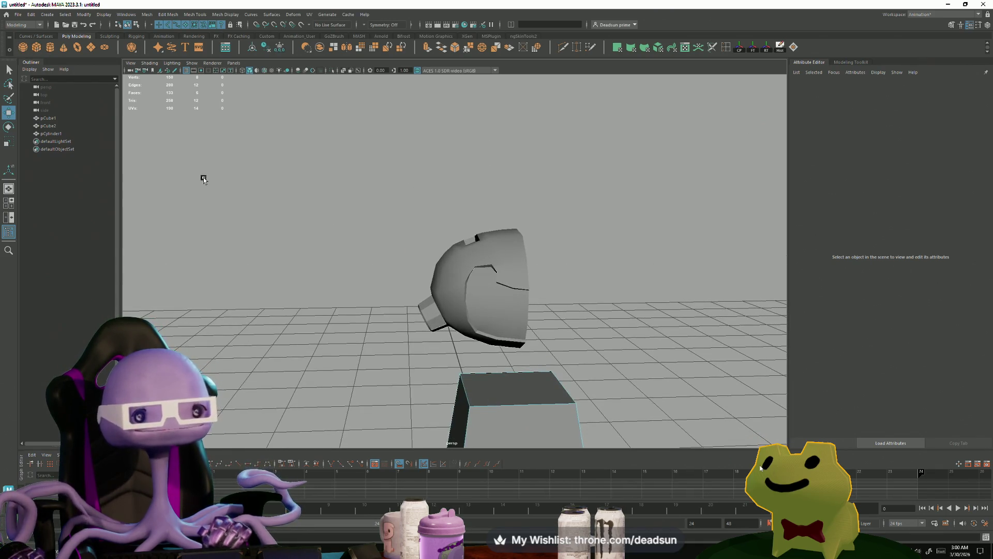
Create a new cube, raise it above the scene, and scale it down small.
key(f)
drag(468, 361, 469, 91)
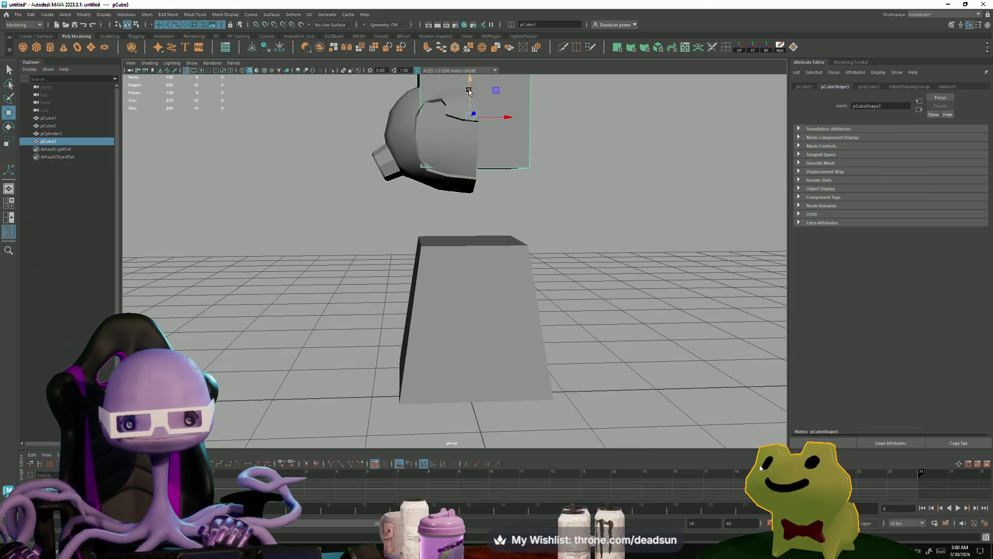
key(f)
key(r)
mouse_move(489, 302)
mouse_down()
mouse_move(432, 301)
mouse_move(483, 261)
mouse_move(473, 253)
mouse_up()
key(w)
key(w)
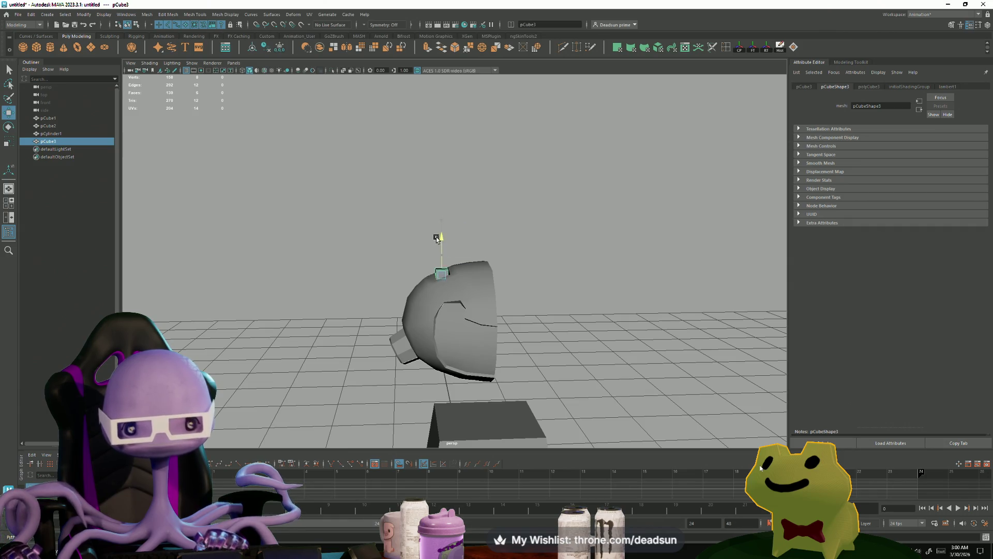
key(f)
Orbit over the head and select the small cube's top face.
alt+right_drag(390, 281, 148, 314)
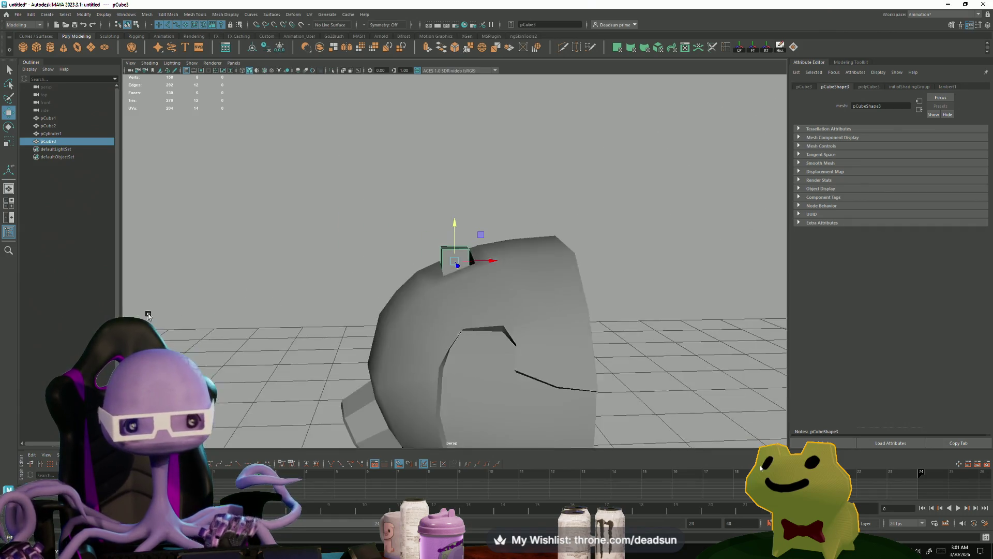
mouse_move(148, 313)
alt+mouse_down()
mouse_move(348, 326)
mouse_move(450, 284)
mouse_move(407, 287)
mouse_move(426, 243)
mouse_move(431, 36)
alt+mouse_up()
right_click(426, 243)
click(426, 264)
click(445, 235)
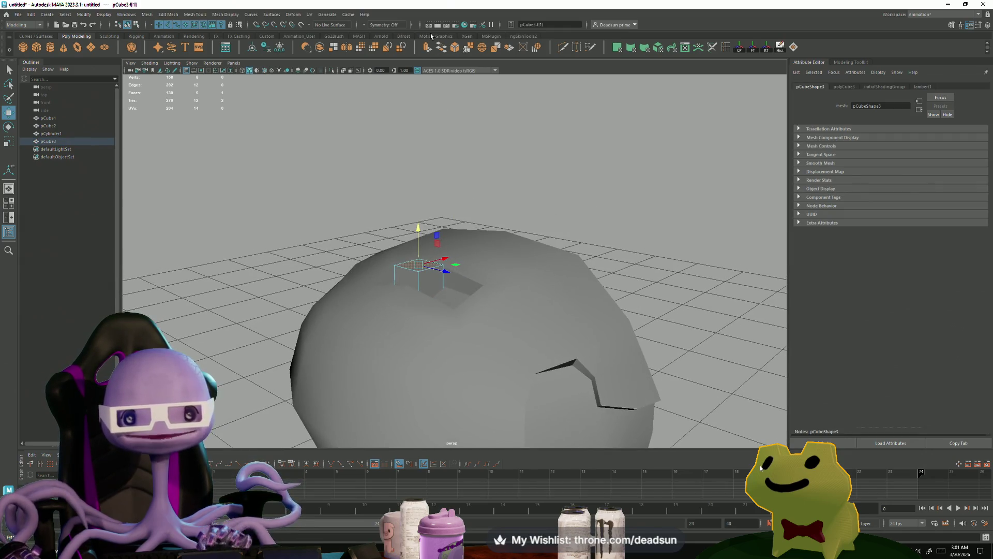
Extrude the cube's top face, widen it, and extrude it again.
click(427, 49)
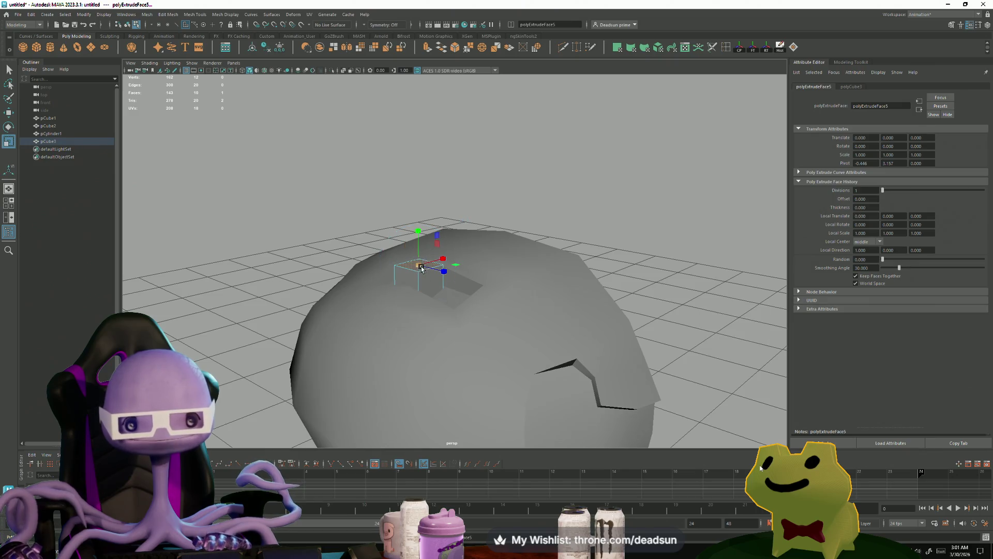
mouse_move(415, 267)
mouse_down()
mouse_move(428, 141)
mouse_move(409, 128)
mouse_up()
key(ctrl+e)
scroll(433, 118, down, 3)
Extrude the top face a third time and taper it inward.
key(ctrl+e)
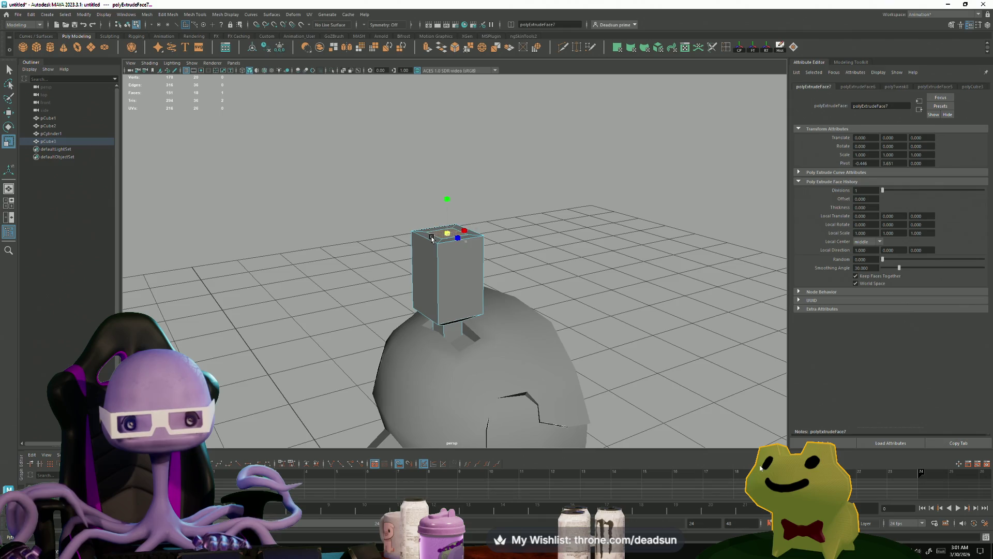
key(w)
drag(432, 239, 417, 241)
mouse_move(408, 310)
alt+mouse_down()
mouse_move(382, 321)
mouse_move(411, 310)
alt+mouse_up()
Select the fin's upper vertices and lower them to shorten the neck.
key(F9)
mouse_move(403, 171)
mouse_down()
mouse_move(486, 273)
mouse_move(479, 268)
mouse_up()
mouse_move(452, 195)
mouse_down()
mouse_move(452, 231)
mouse_move(424, 261)
mouse_move(463, 215)
mouse_up()
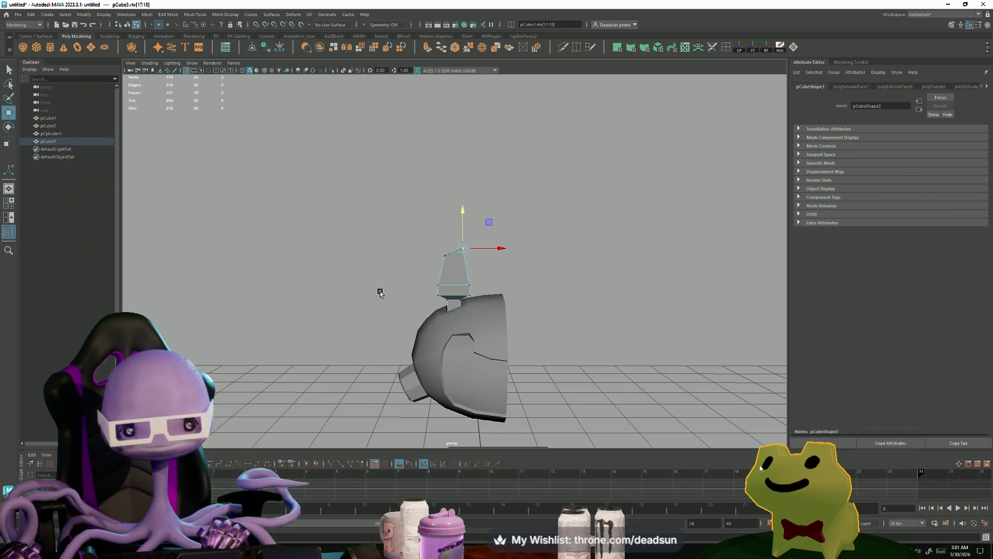
Select the fin's upper vertices and rotate them to tilt the fin.
alt+right_drag(381, 293, 458, 247)
mouse_move(461, 261)
mouse_down()
mouse_move(517, 297)
mouse_move(506, 307)
mouse_up()
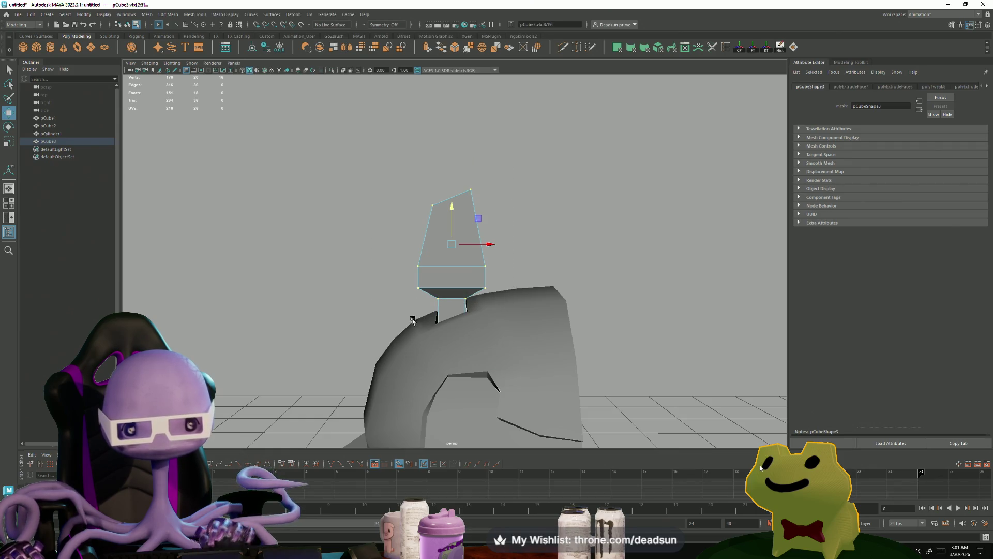
alt+drag(412, 320, 559, 315)
key(e)
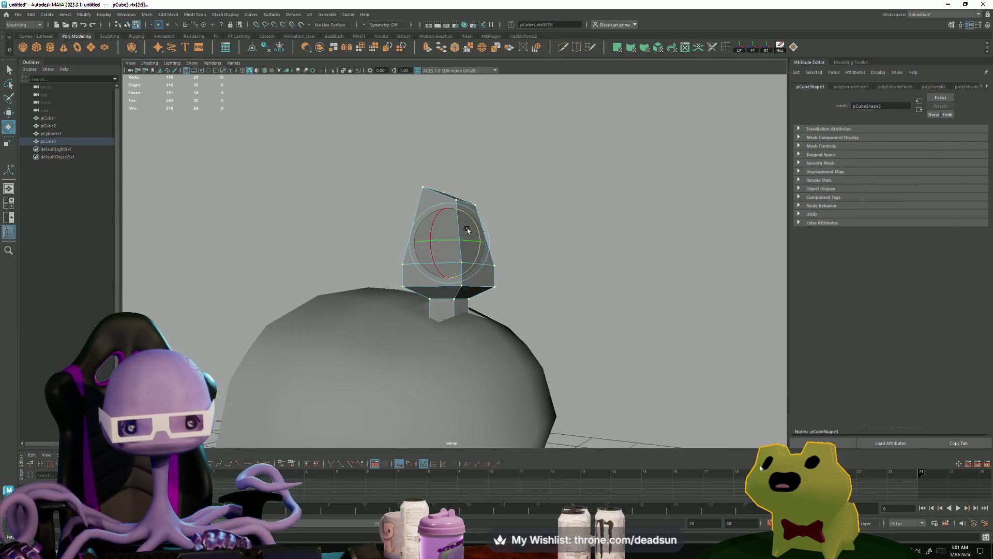
mouse_move(467, 230)
mouse_down()
mouse_move(461, 325)
mouse_move(479, 252)
mouse_up()
Shift the tilted fin vertices sideways and fine-tune their height.
key(w)
drag(408, 243, 421, 244)
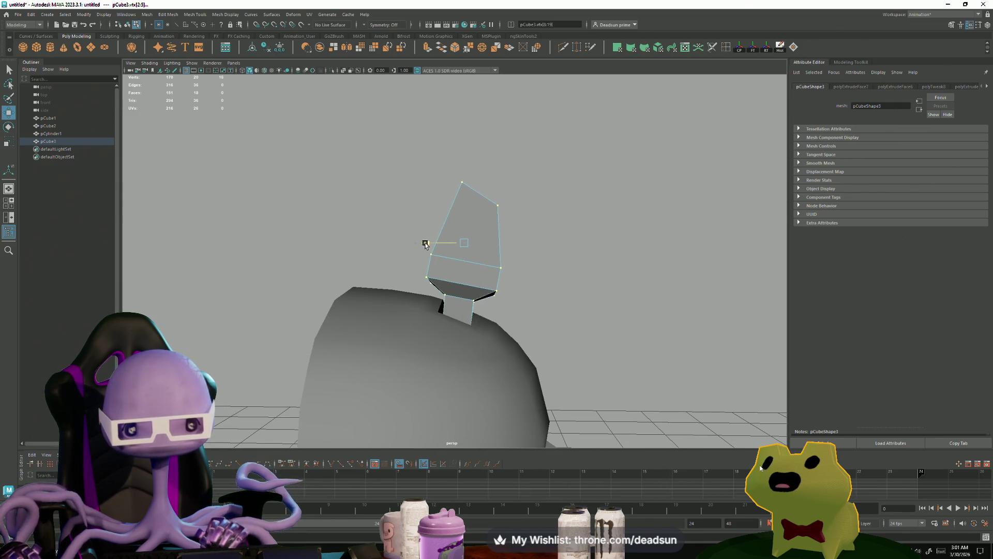
drag(463, 212, 464, 216)
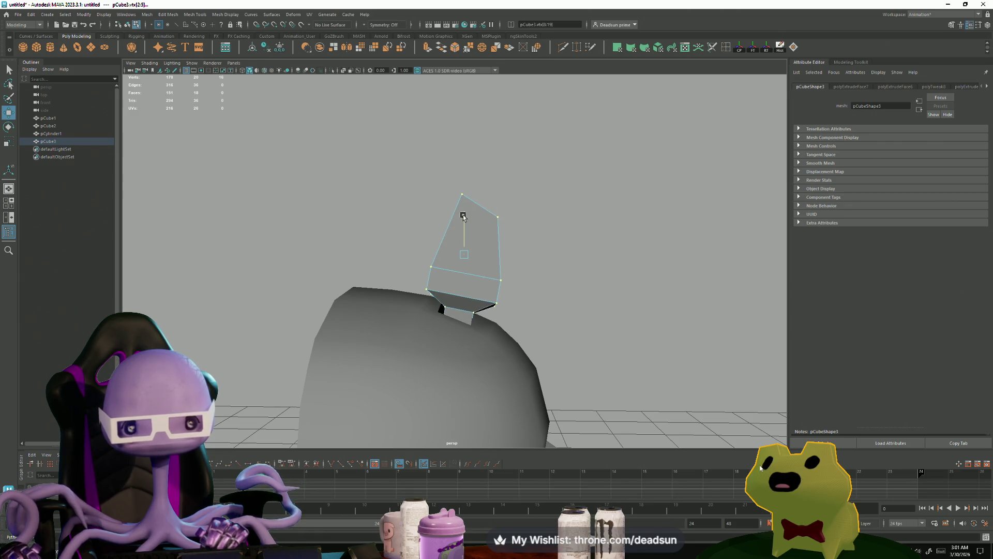
alt+drag(455, 331, 469, 346)
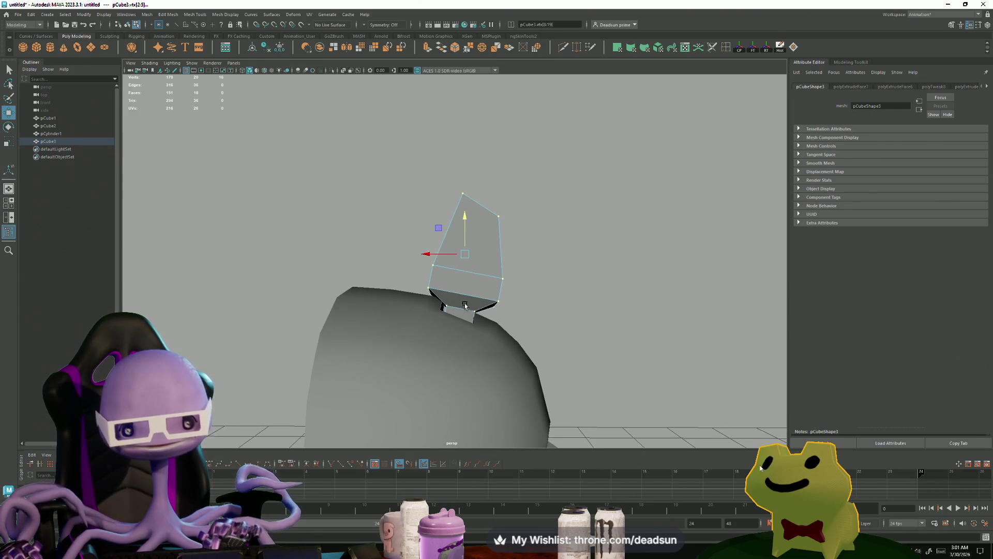
drag(464, 233, 463, 230)
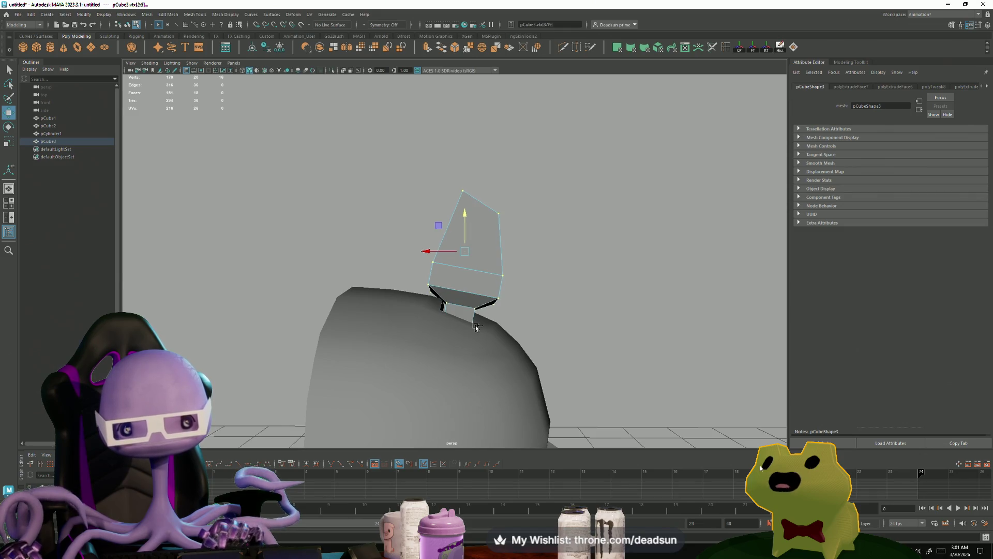
mouse_move(476, 327)
alt+mouse_down()
mouse_move(322, 314)
mouse_move(349, 298)
alt+mouse_up()
mouse_move(448, 212)
mouse_down()
mouse_move(441, 227)
mouse_move(482, 251)
mouse_move(477, 239)
mouse_up()
key(e)
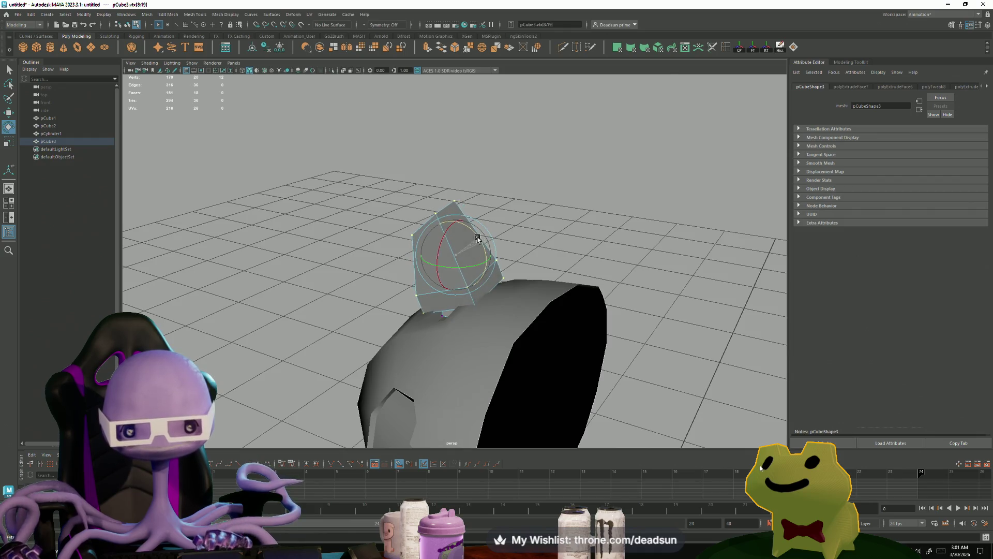
mouse_move(419, 295)
alt+mouse_down()
mouse_move(478, 241)
mouse_move(464, 299)
mouse_move(541, 297)
mouse_move(362, 302)
mouse_move(372, 295)
alt+mouse_up()
Select the fin's two top vertices, vtx[17:18], and move them up along Y.
click(419, 191)
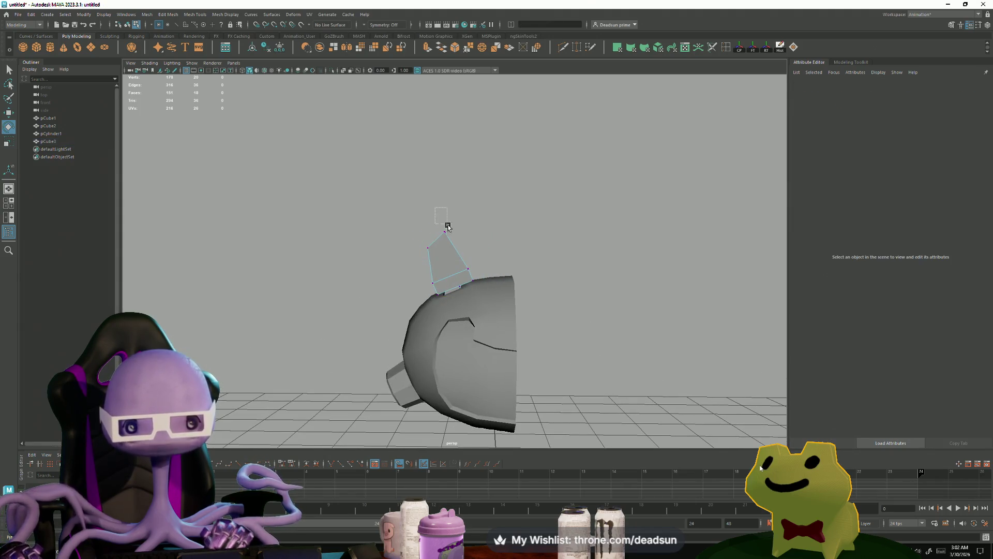
drag(432, 204, 455, 243)
key(w)
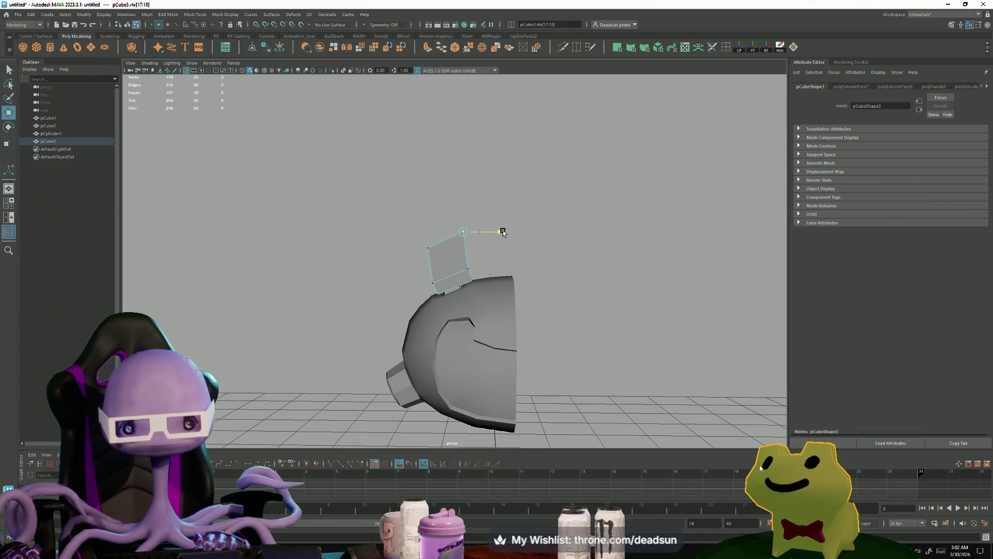
drag(464, 203, 465, 190)
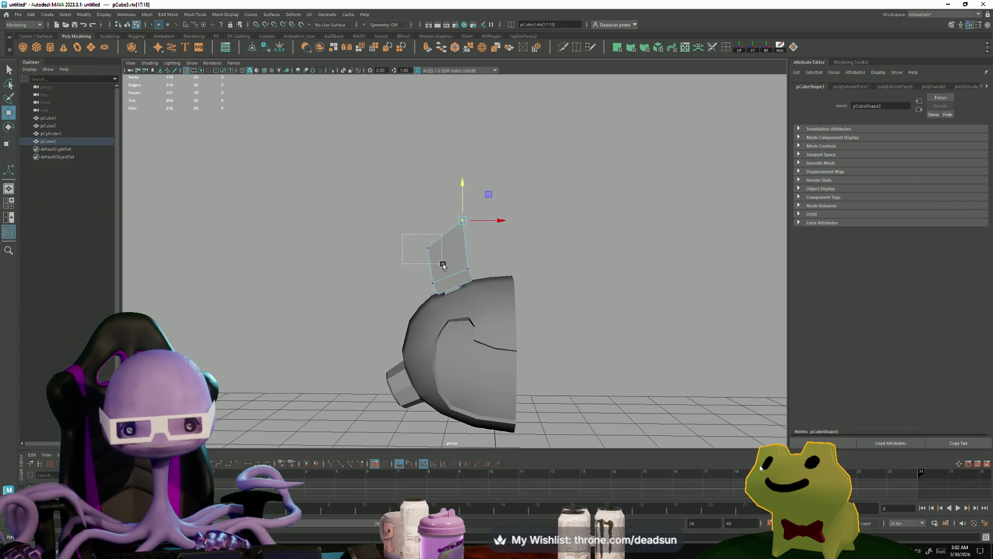
Box-select individual tip vertices around the fin's upper end for adjustment.
mouse_move(443, 265)
mouse_down()
mouse_move(481, 306)
mouse_move(528, 326)
mouse_move(464, 266)
mouse_up()
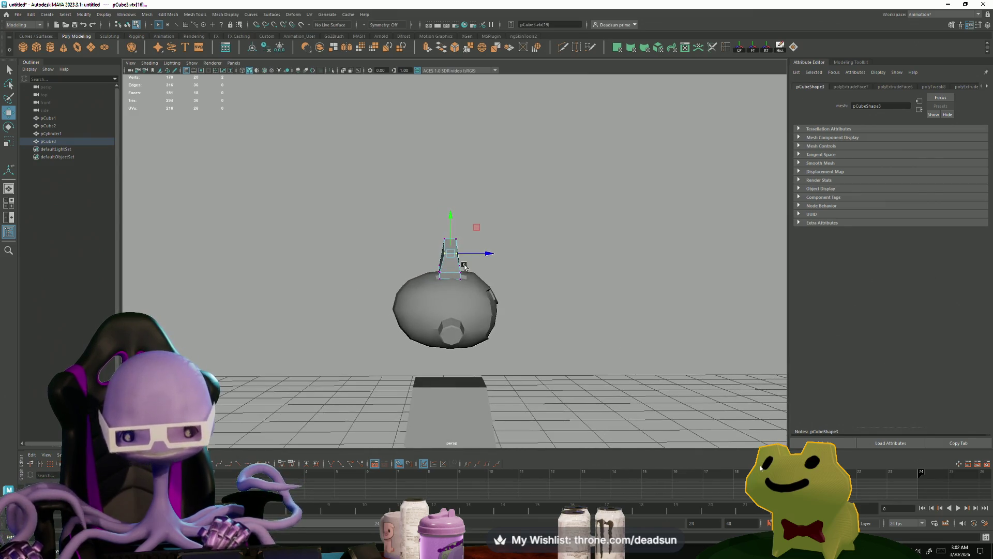
drag(476, 213, 427, 266)
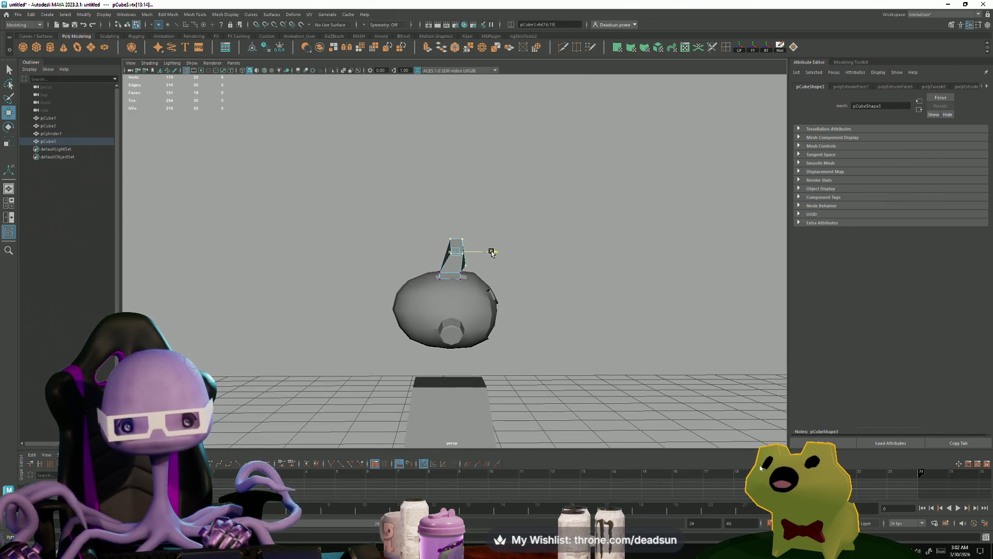
mouse_move(502, 317)
mouse_down()
mouse_move(451, 267)
mouse_move(474, 269)
mouse_move(470, 322)
mouse_move(464, 214)
mouse_move(306, 239)
mouse_move(438, 245)
mouse_move(365, 246)
mouse_up()
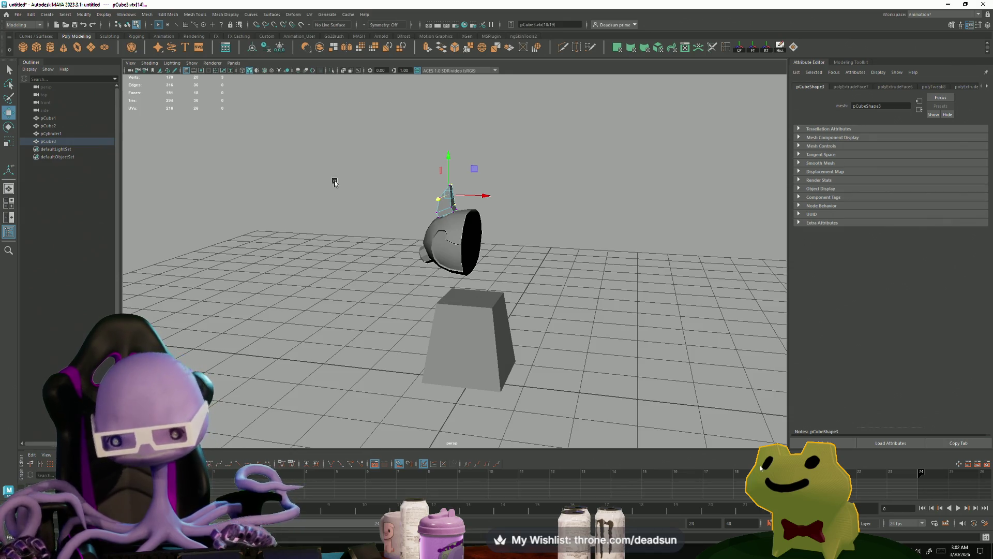
key(alt+Tab)
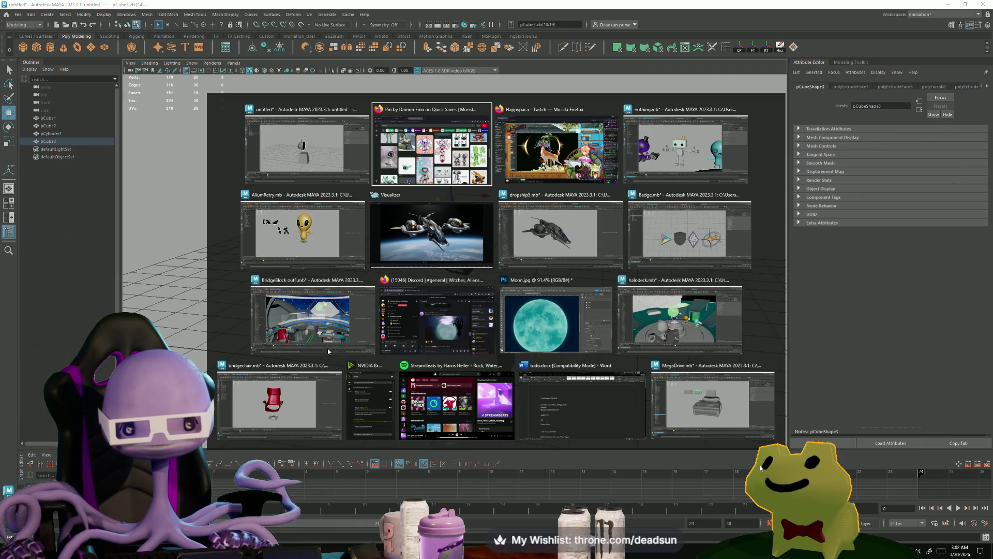
key(Escape)
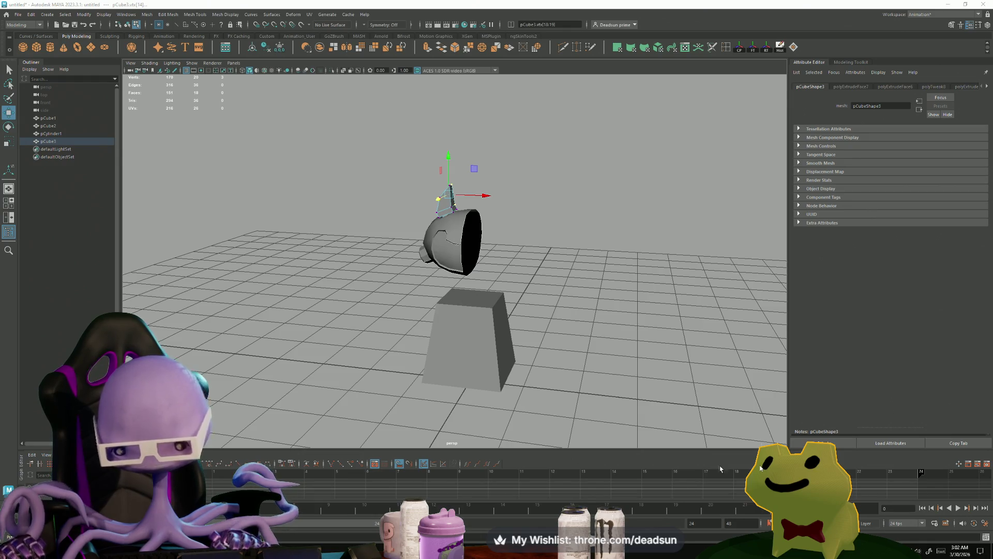
key(alt+Tab)
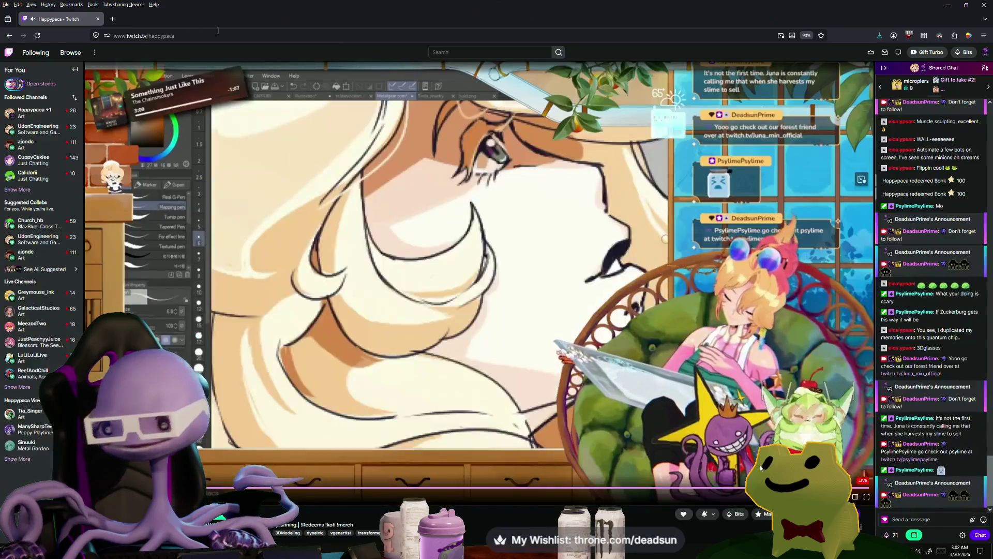
key(alt+Tab)
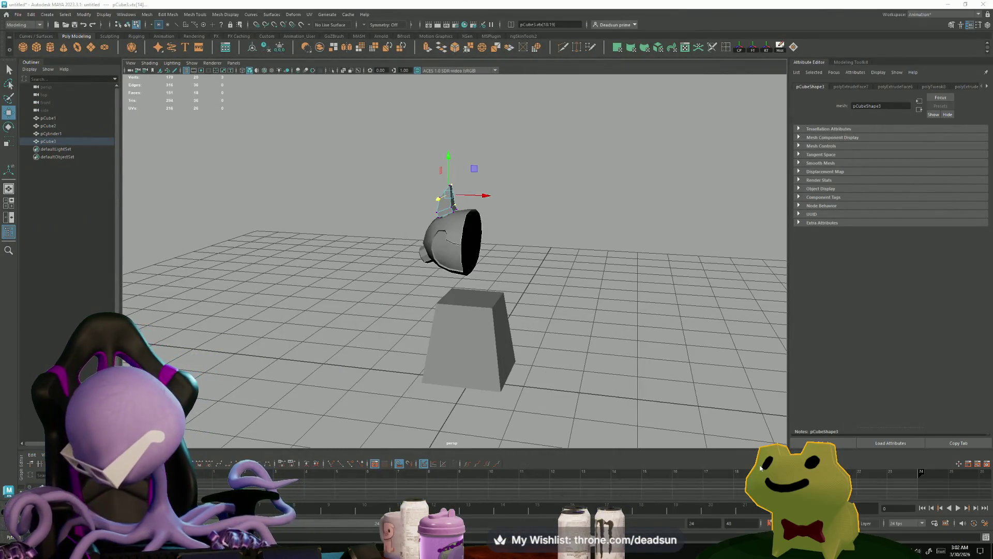